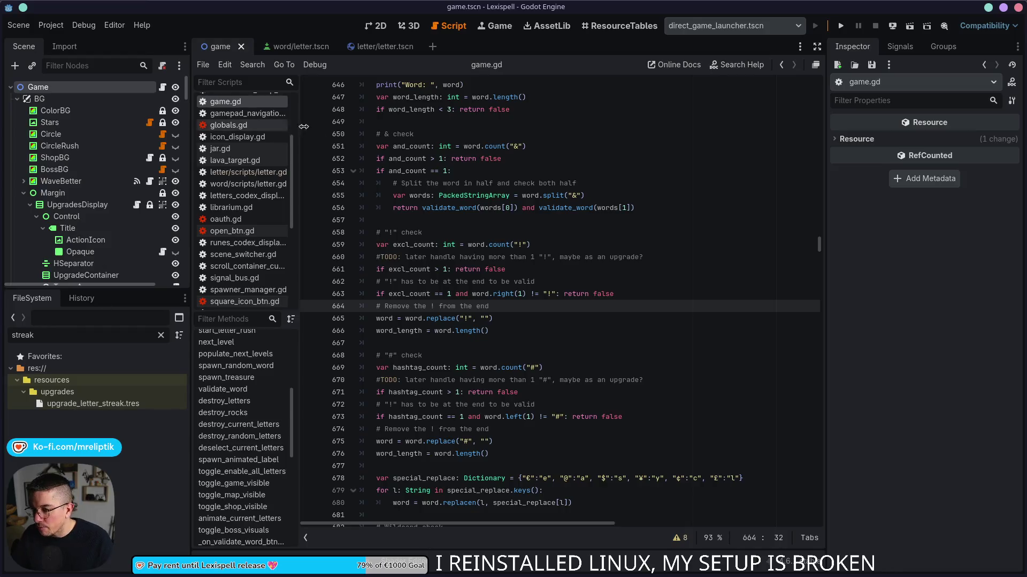
Clear the FileSystem filter and reload the current Lexispell project.
click(161, 336)
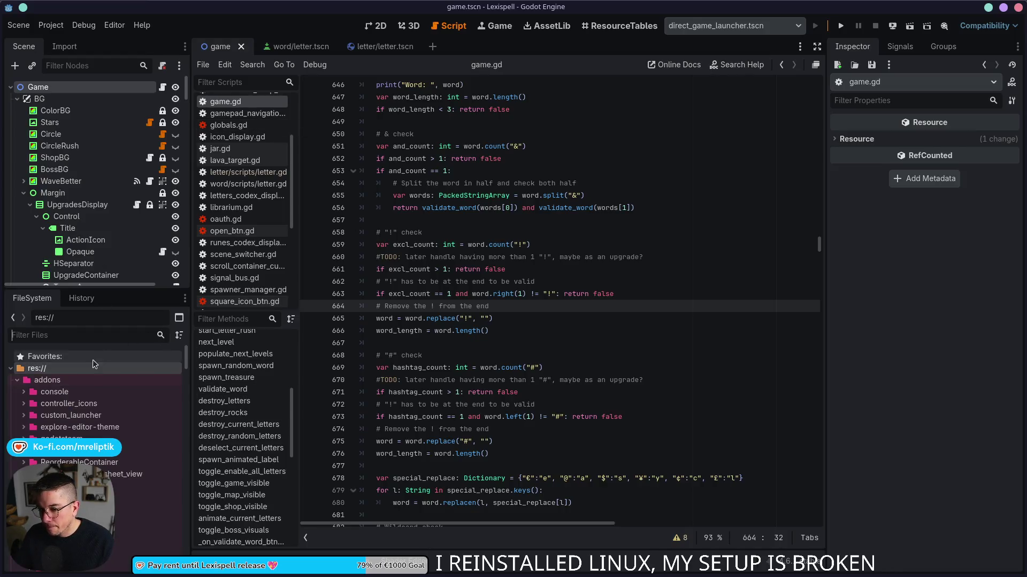
click(50, 25)
click(88, 160)
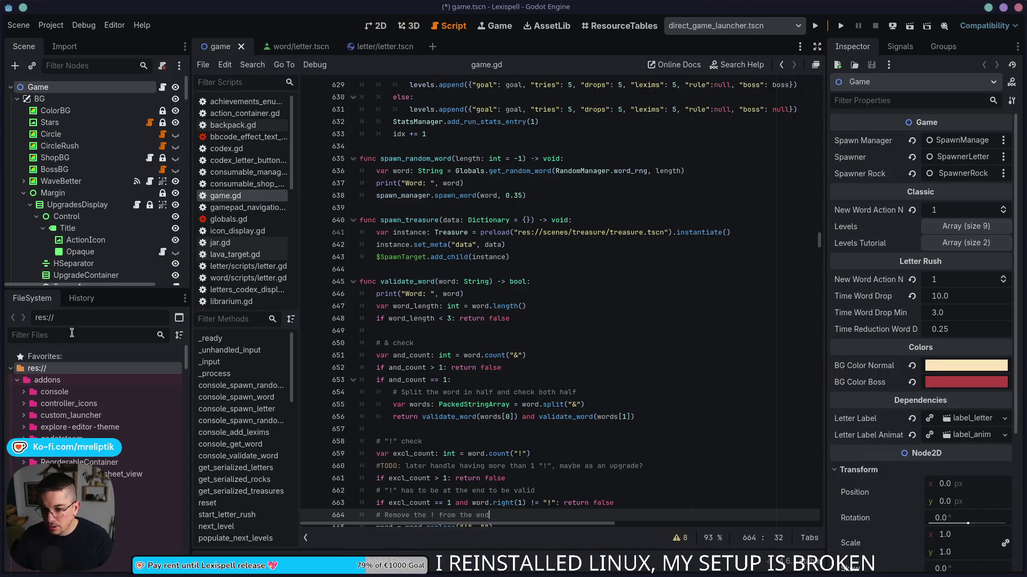
Open the res://resources/upgrades folder in the FileSystem panel.
scroll(82, 401, down, 20)
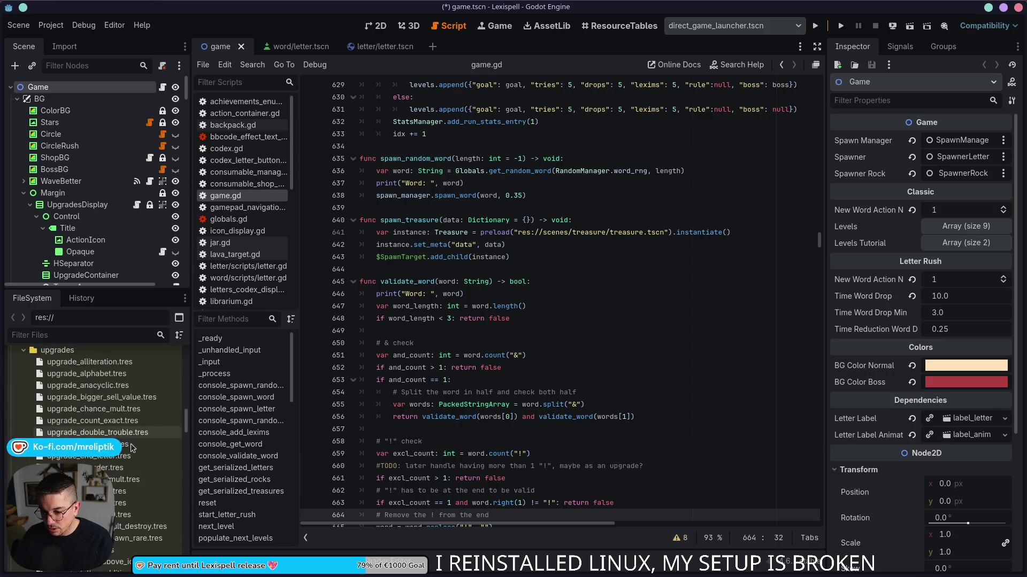
scroll(130, 437, up, 10)
click(74, 433)
right_click(74, 433)
Create a new UpgradeResource named upgrade_big_mult_decrease.tres in res://resources/upgrades.
mouse_move(168, 394)
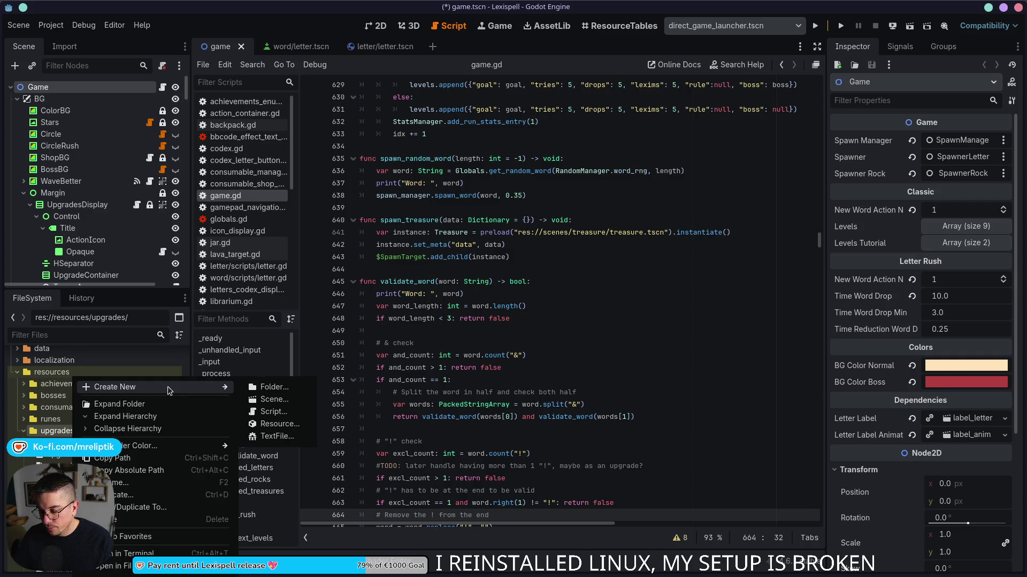
click(310, 424)
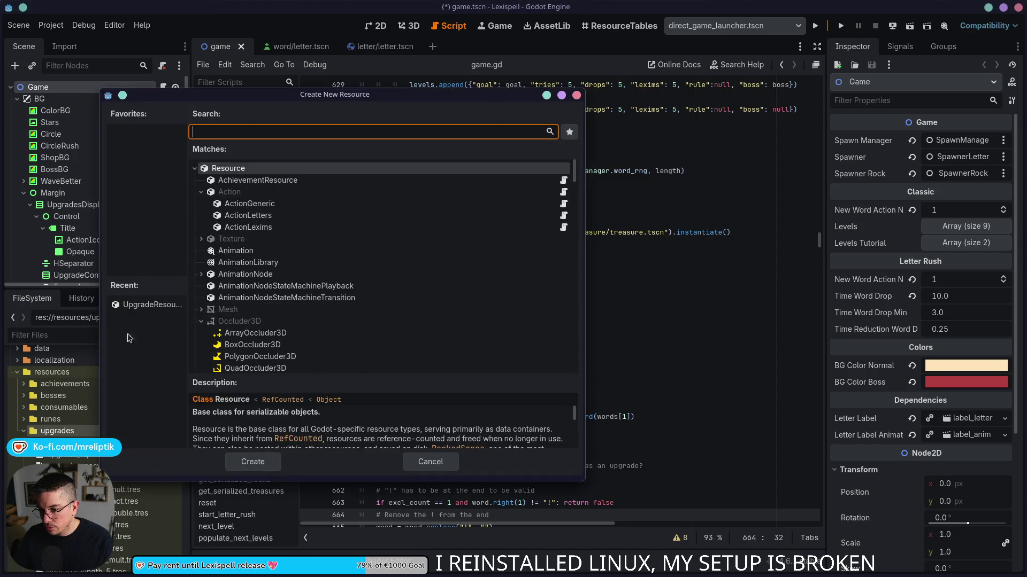
double_click(150, 304)
text(upgrade_big_mu)
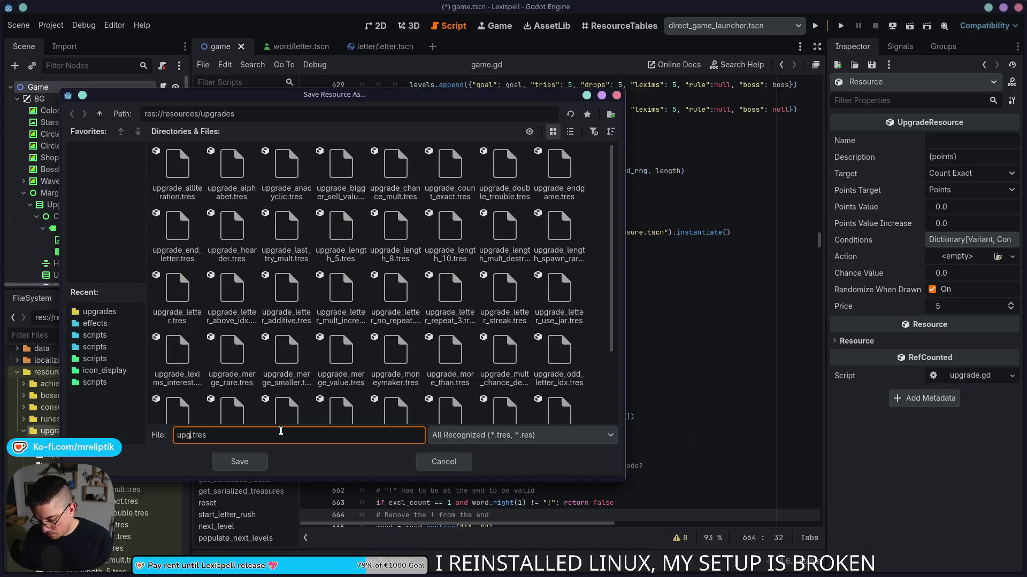
text(lt_decreas)
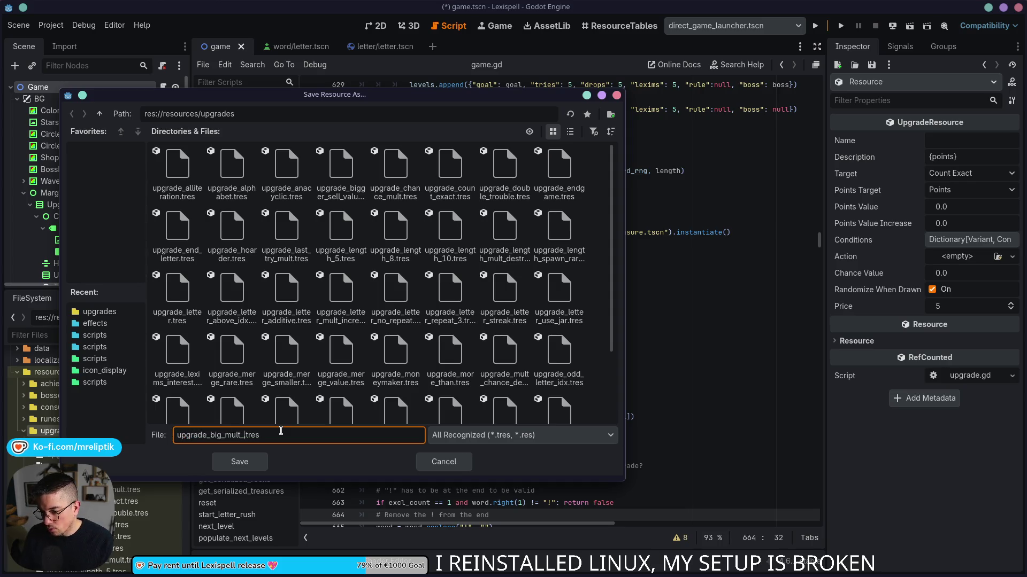
text(e)
key(Return)
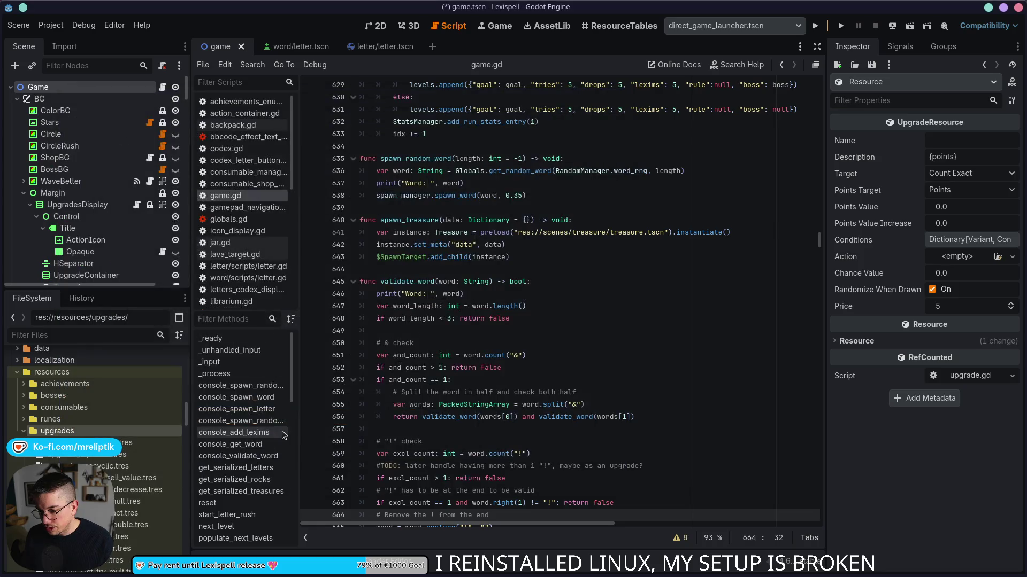
Set the upgrade's Name to UPGRADE.BIG_MULT_DECREASE in the Inspector.
click(948, 141)
text(UPGRADE_)
key(BackSpace)
text(.BIG_ç)
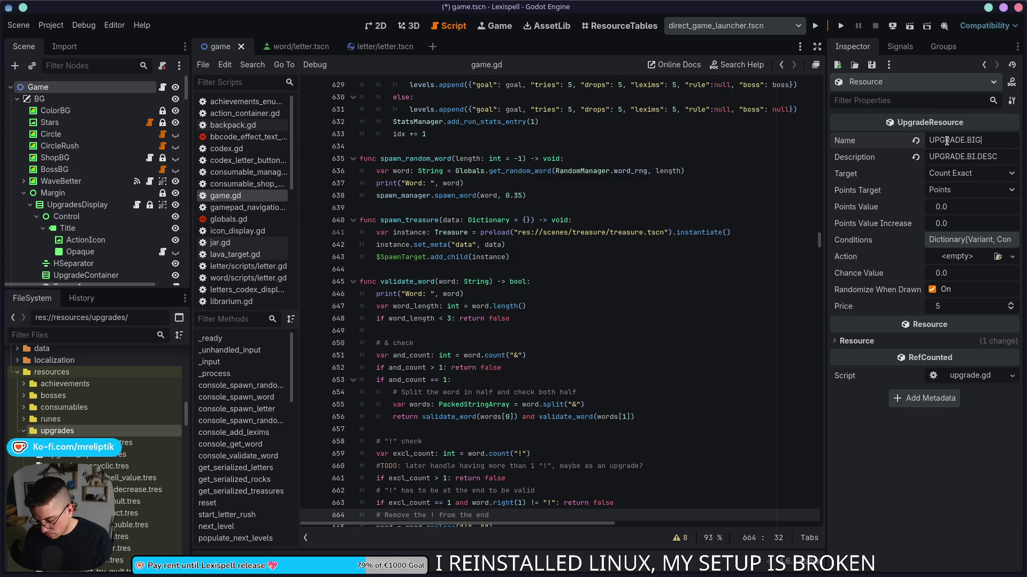
key(BackSpace)
text(MULT_DE)
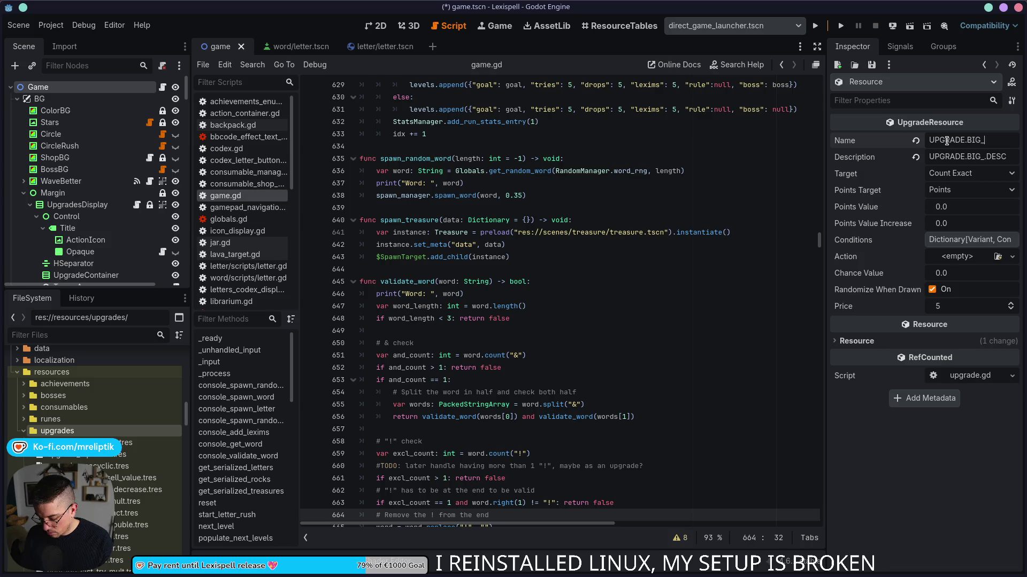
text(CREASE)
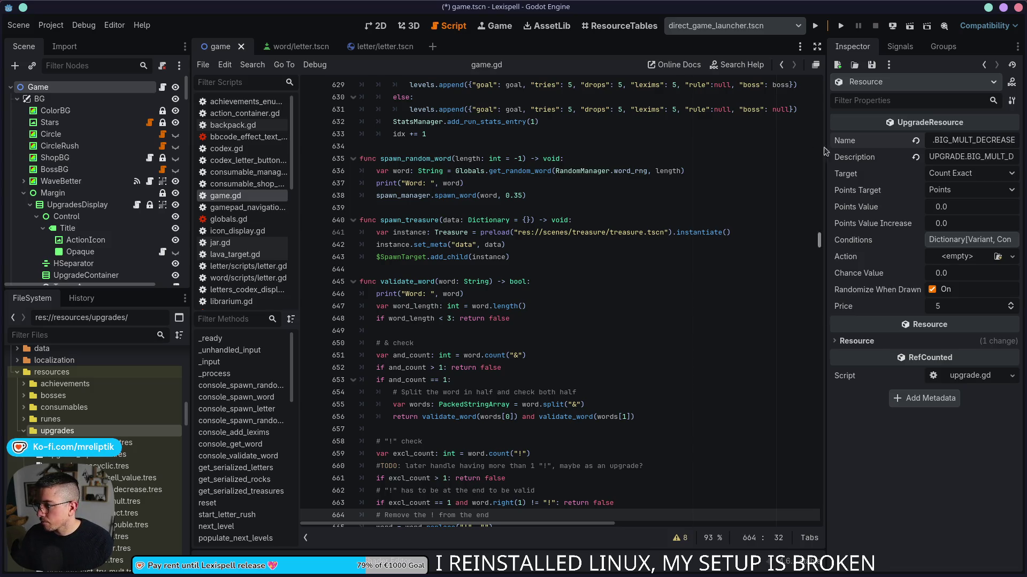
Widen the Inspector and set the upgrade's Target to Big Mult Decrease.
drag(826, 152, 576, 165)
click(864, 181)
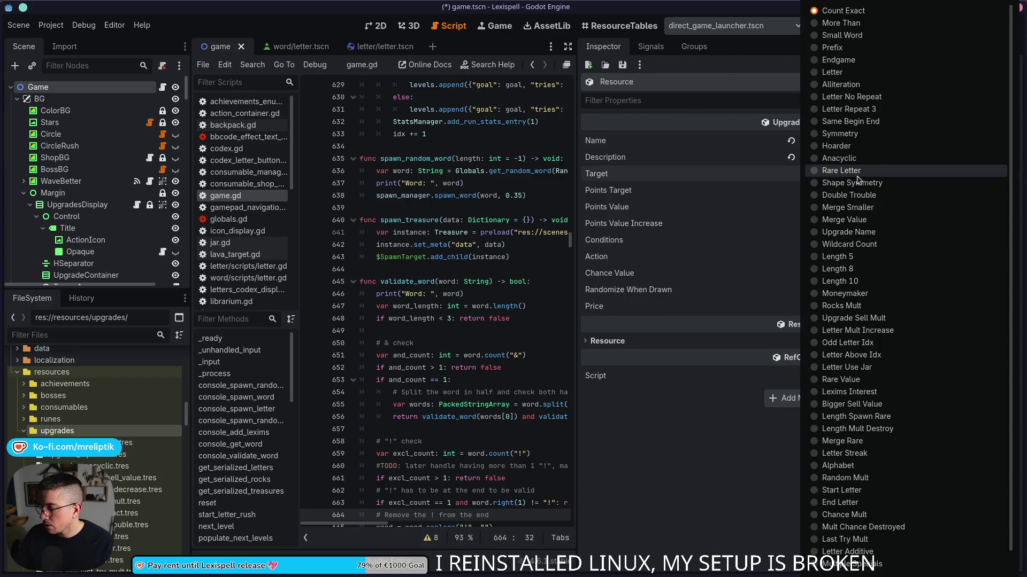
click(859, 569)
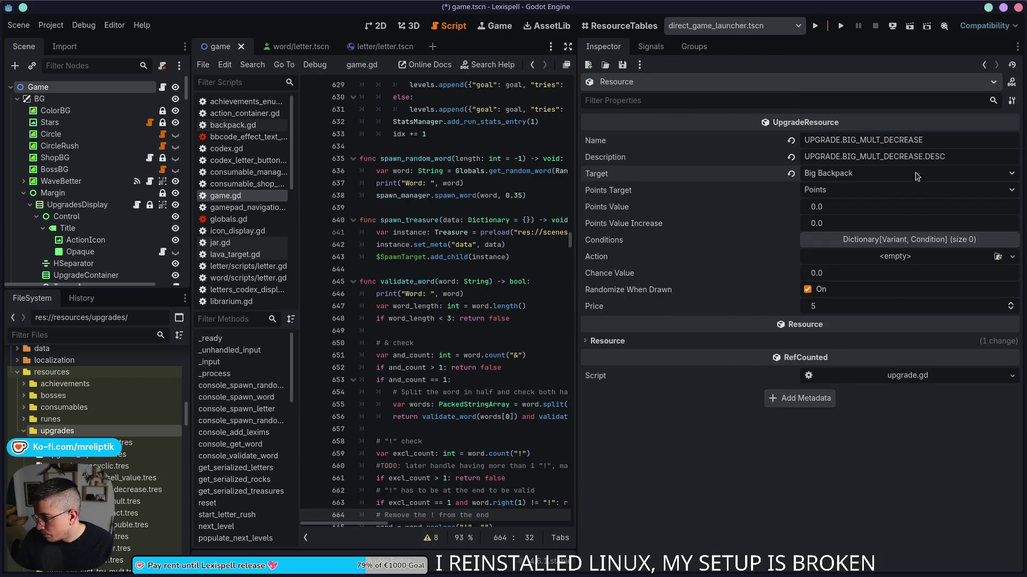
click(852, 176)
click(851, 556)
Save, then set Points Target to Mult and Points Value to 15.
key(ctrl+s)
click(835, 189)
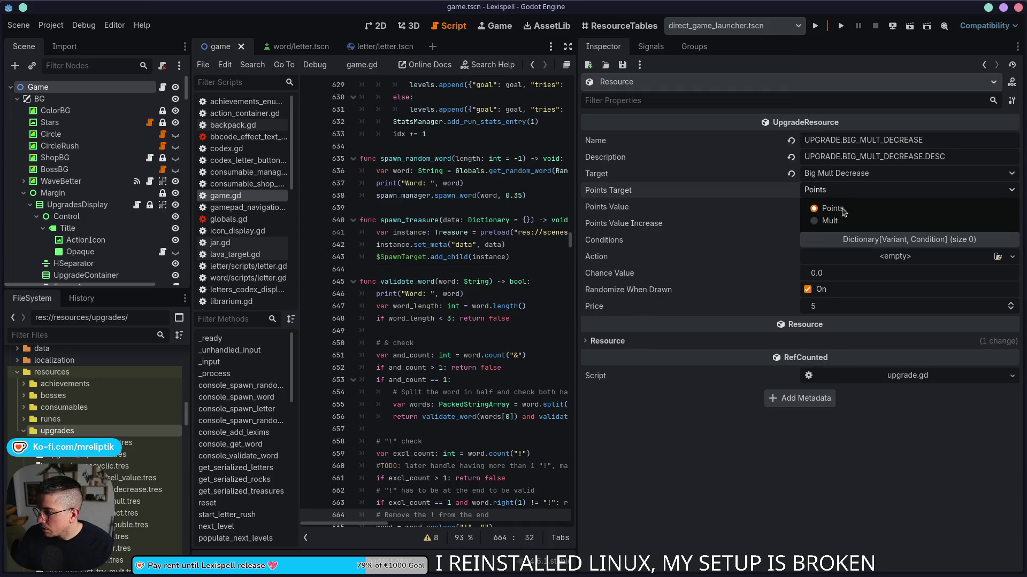
click(837, 221)
click(842, 207)
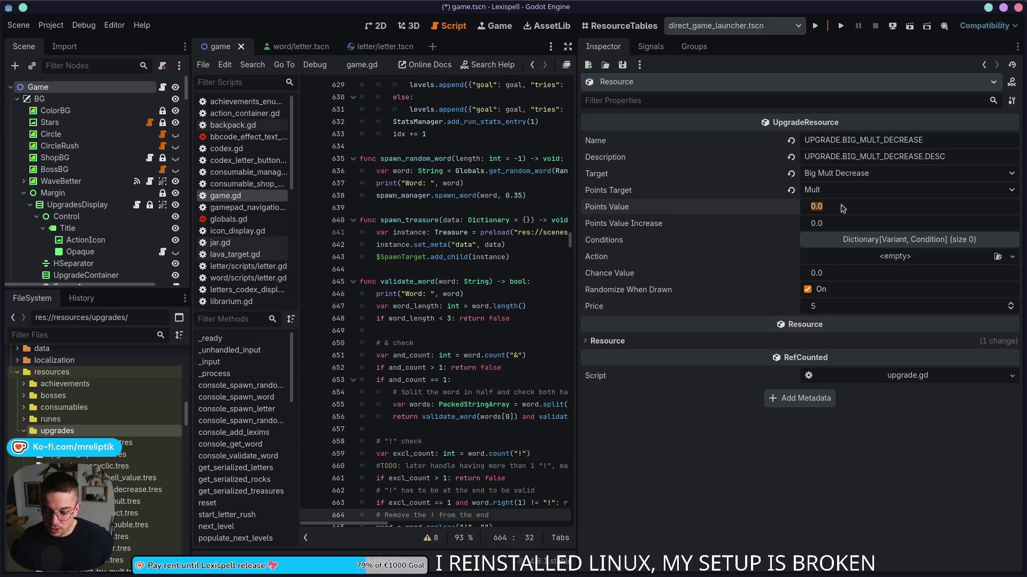
click(837, 207)
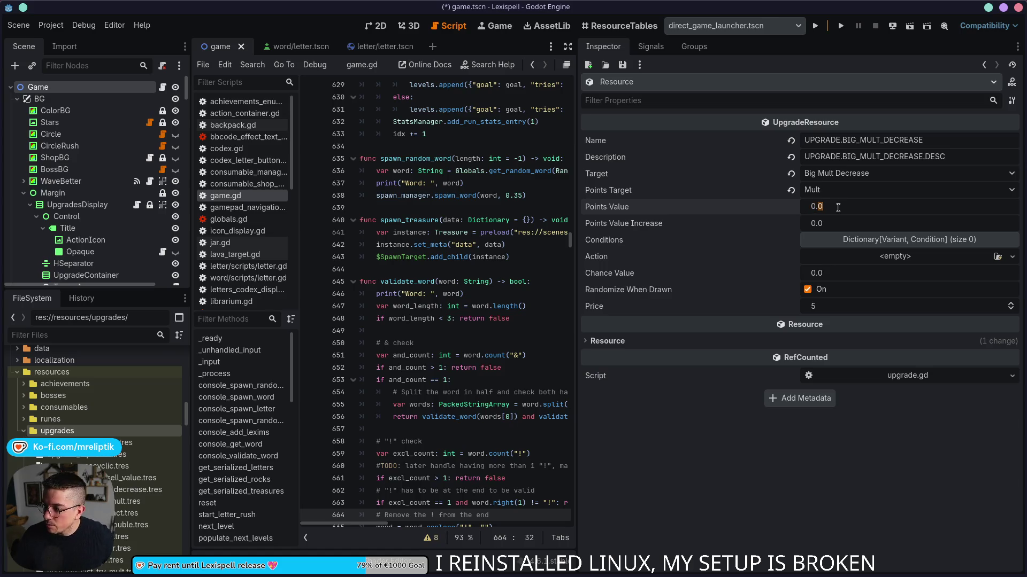
key(BackSpace)
key(BackSpace)
key(BackSpace)
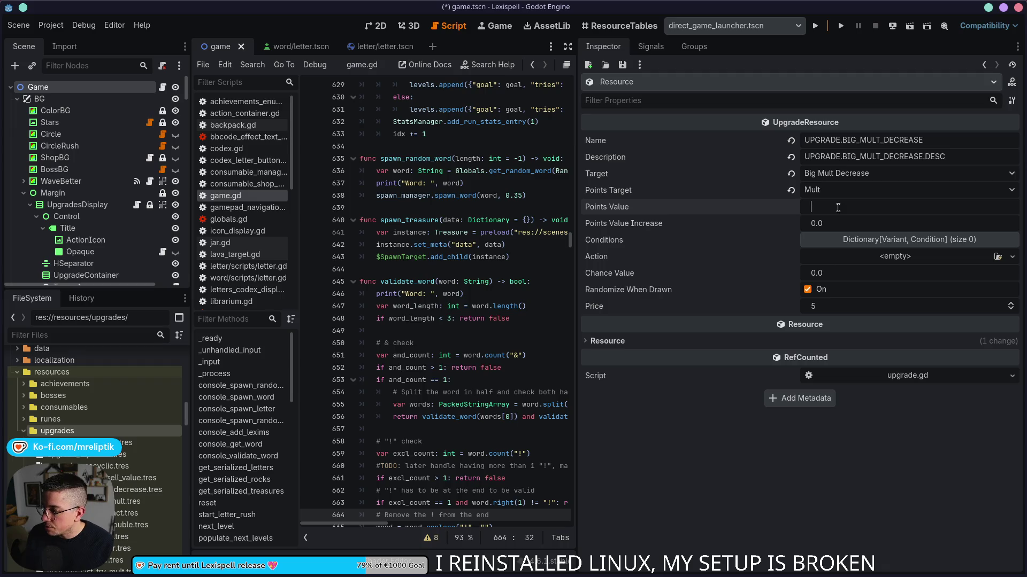
text(15)
key(Return)
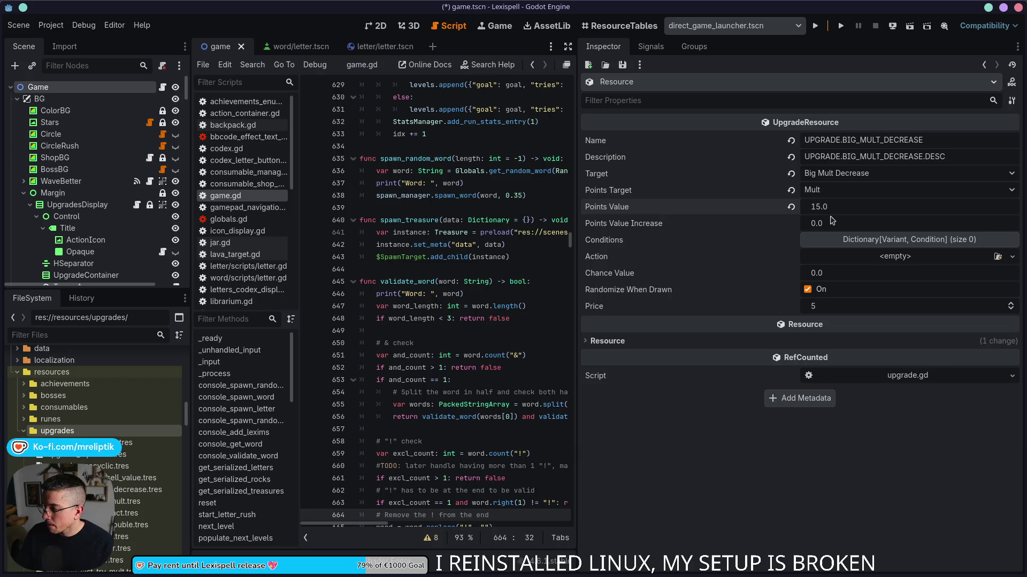
Set Points Value Increase to -1, save the upgrade, and copy its Name.
click(836, 225)
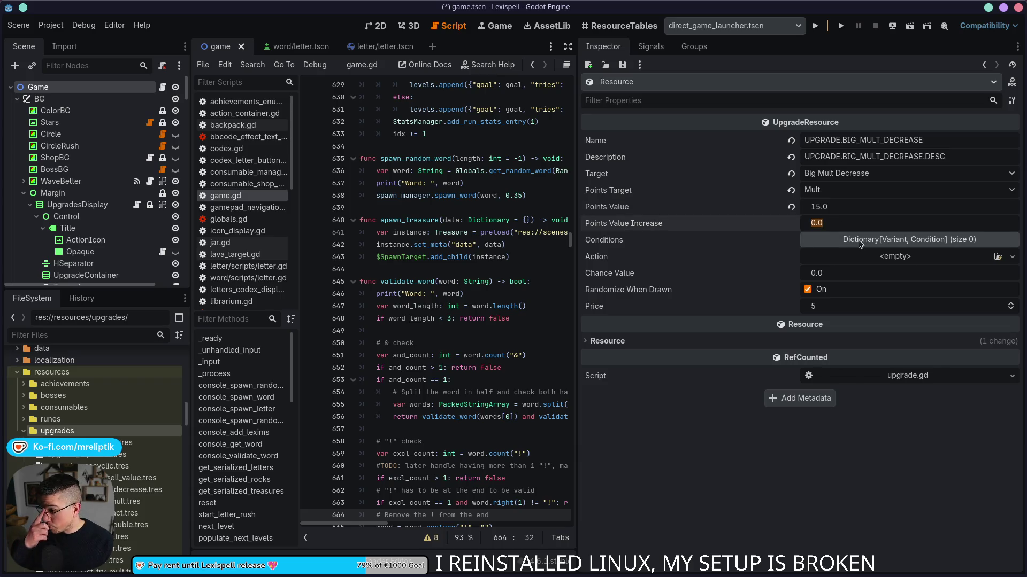
text(-)
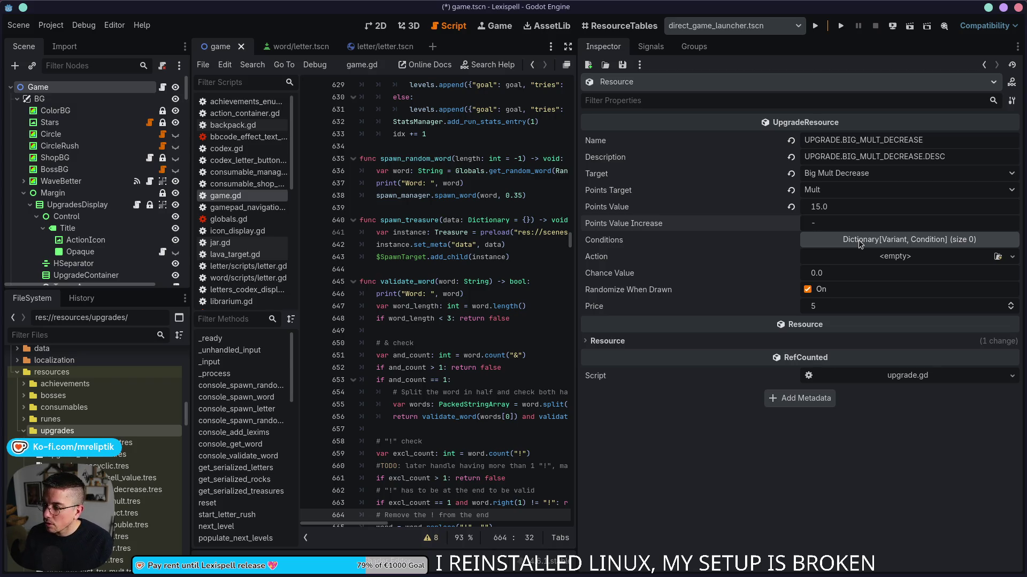
text(1)
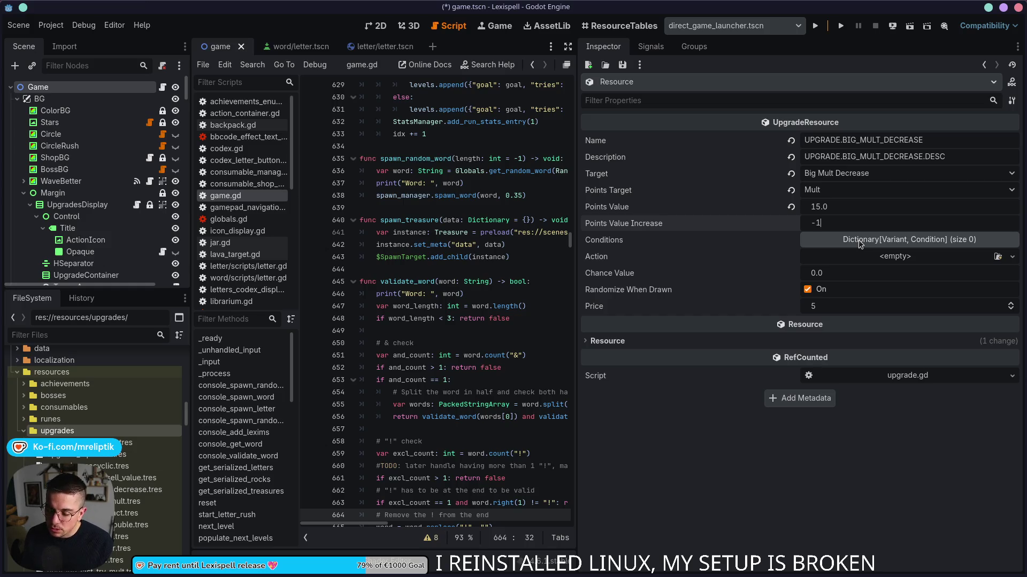
key(Return)
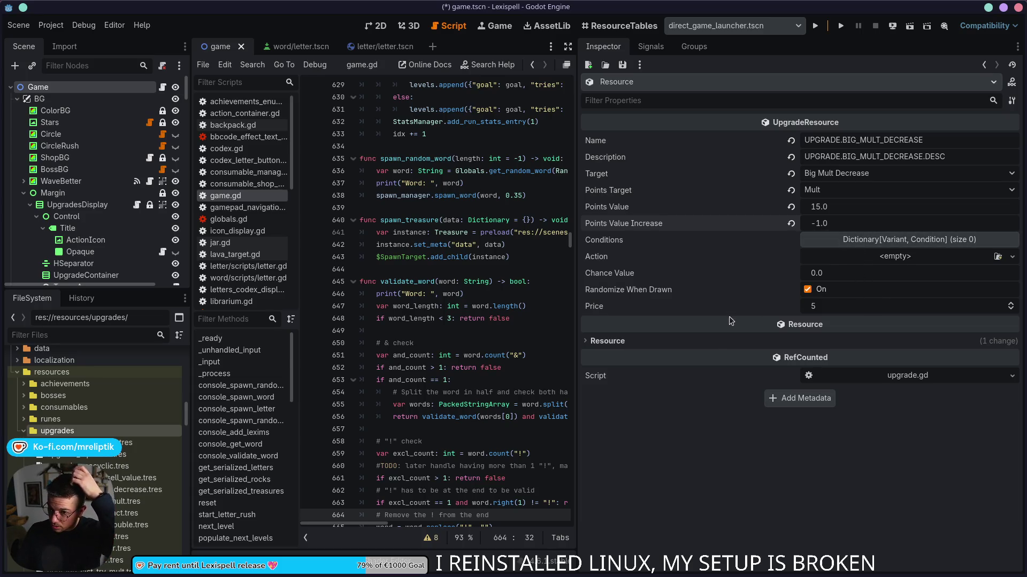
mouse_move(728, 317)
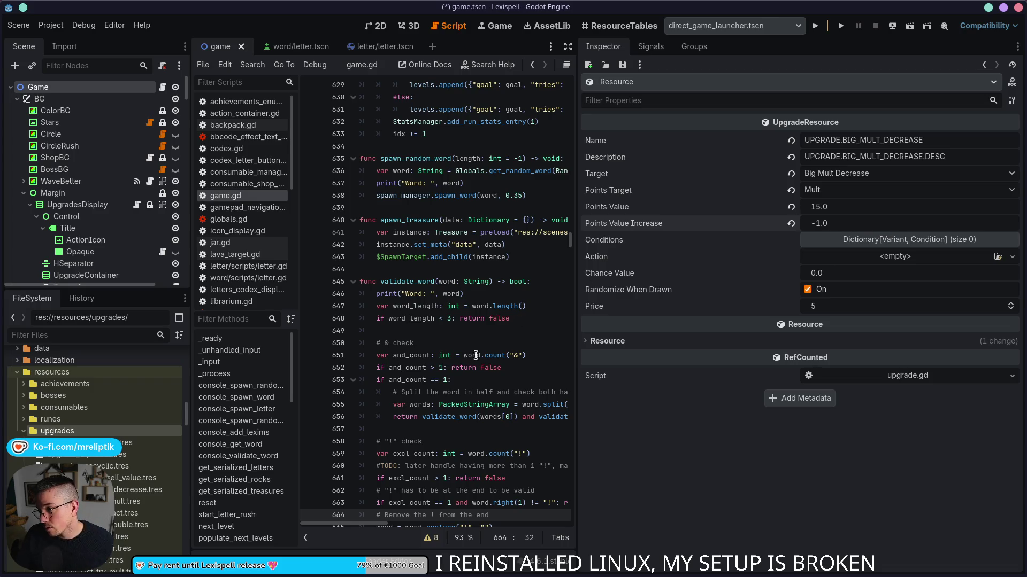
key(ctrl+s)
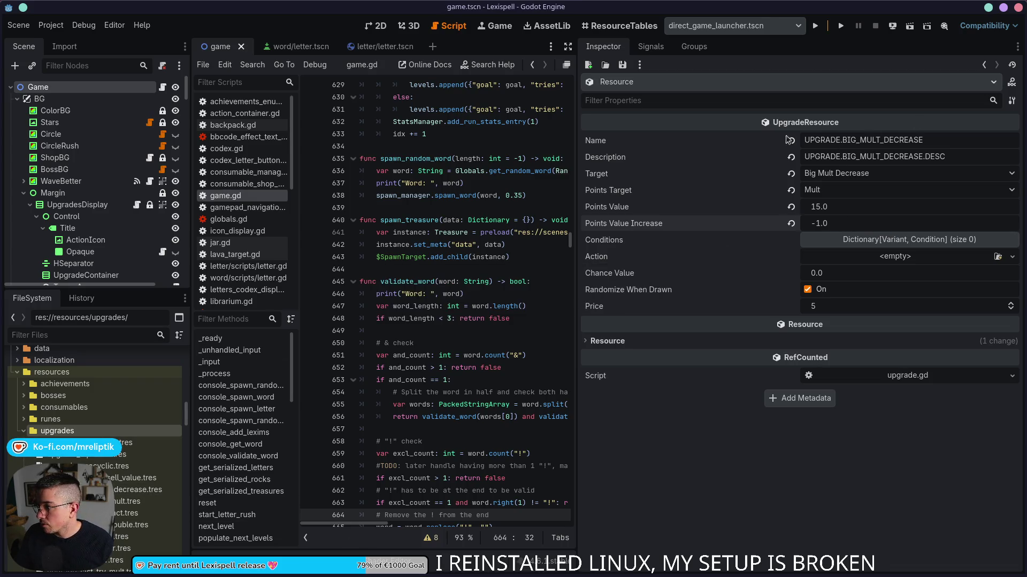
triple_click(941, 144)
key(ctrl+c)
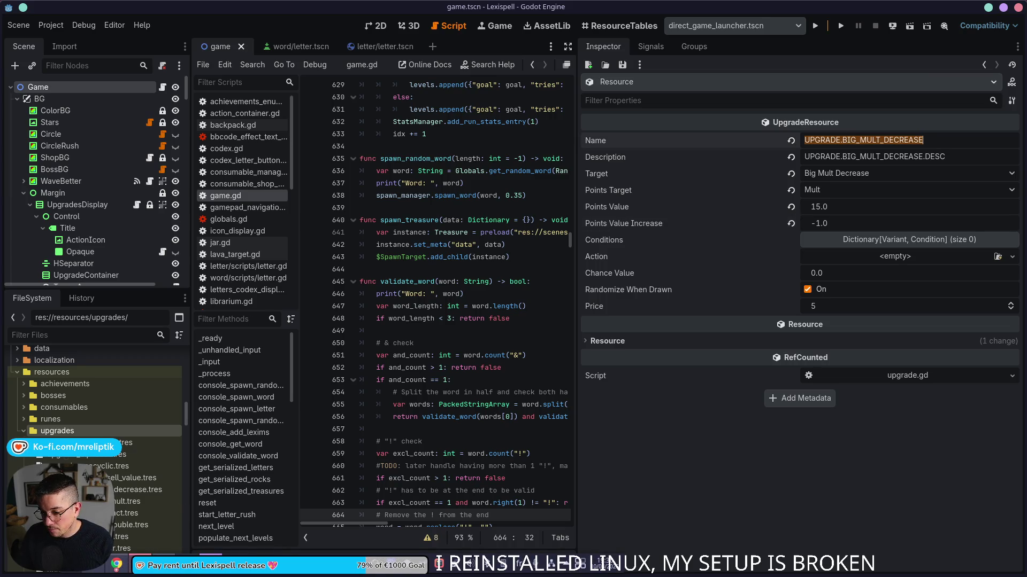
key(alt+Tab)
Insert two blank rows above row 567, before the achievement entries.
scroll(302, 412, down, 3)
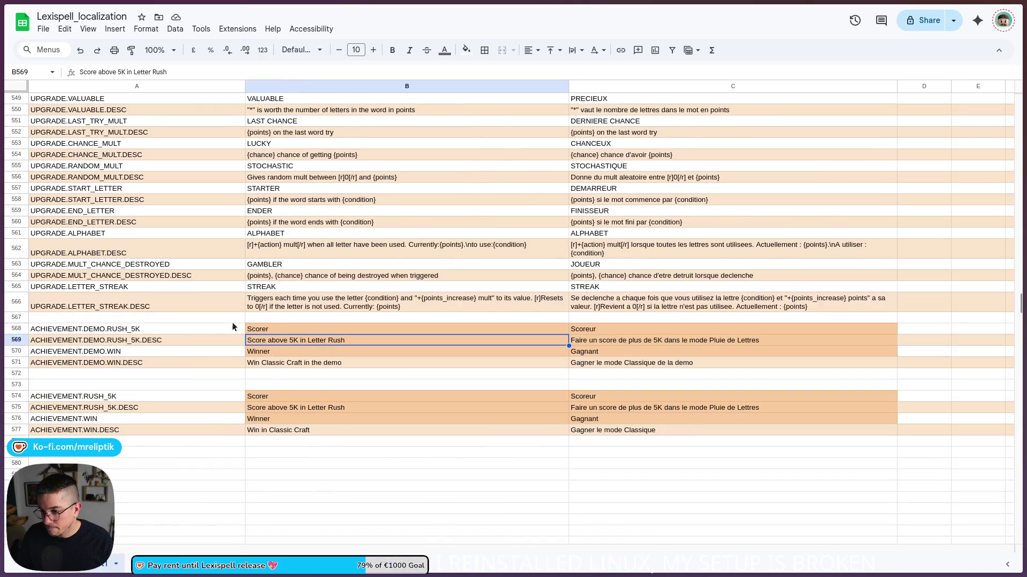
right_click(118, 317)
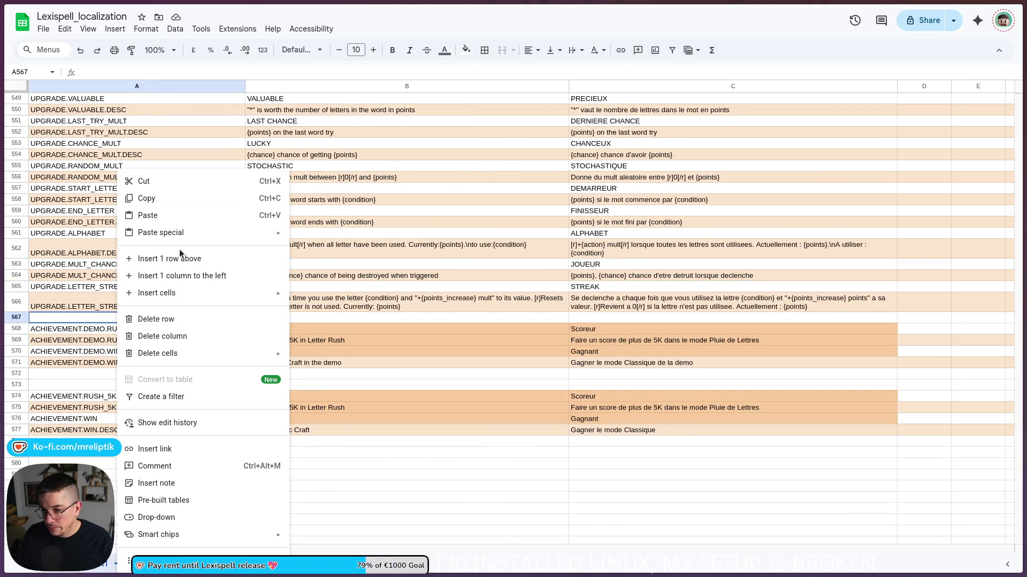
click(171, 259)
right_click(80, 319)
click(131, 259)
Enter keys UPGRADE.BIG_MULT_DECREASE in A567 and UPGRADE.BIG_MULT_DECREASE.DESC in A568.
key(ctrl+v)
click(118, 329)
key(ctrl+v)
double_click(159, 332)
text(.DESC)
key(Return)
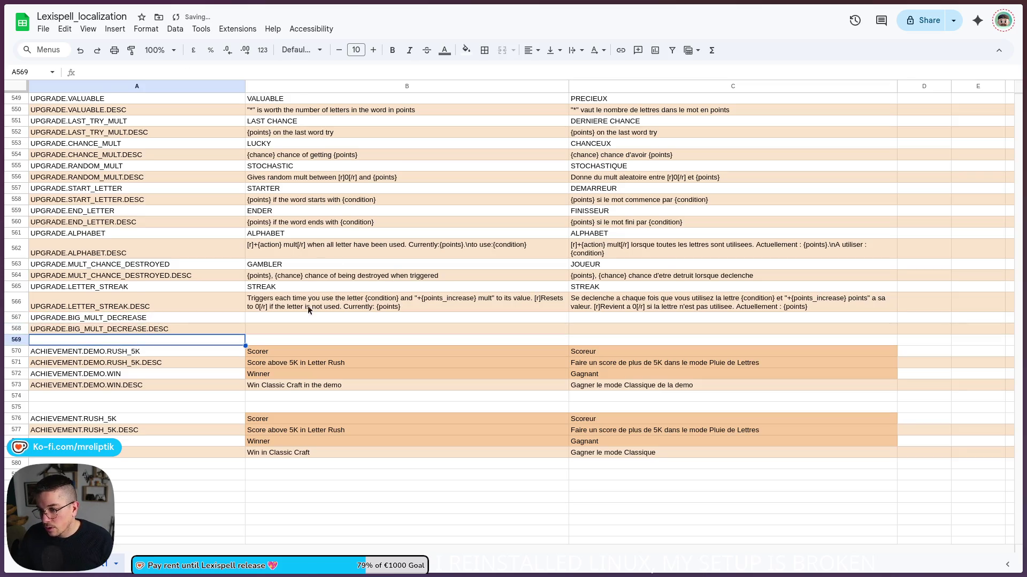
click(271, 318)
Draft the B567 English text with {points} and the "{points_increase}" placeholder.
double_click(268, 318)
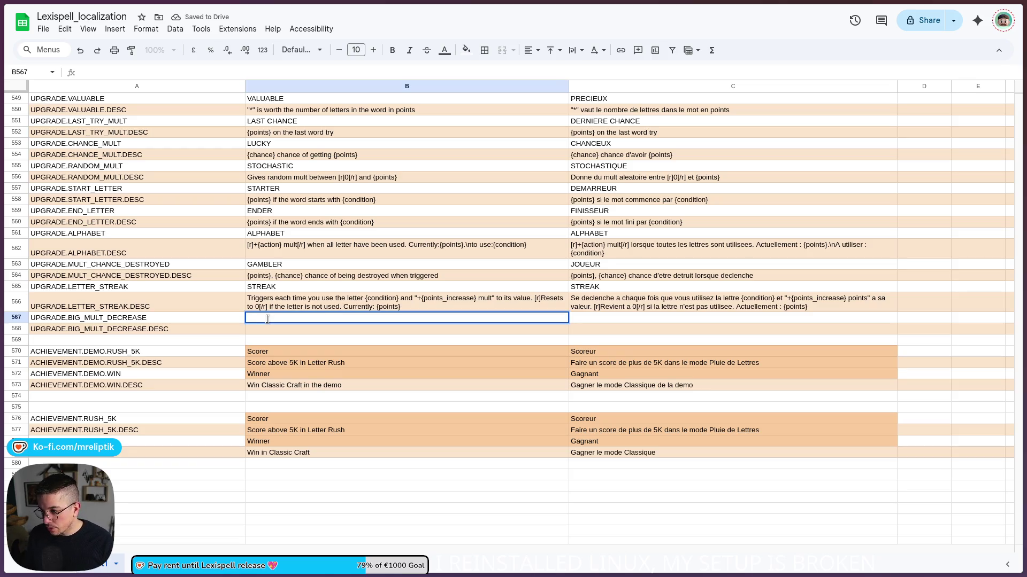
text({)
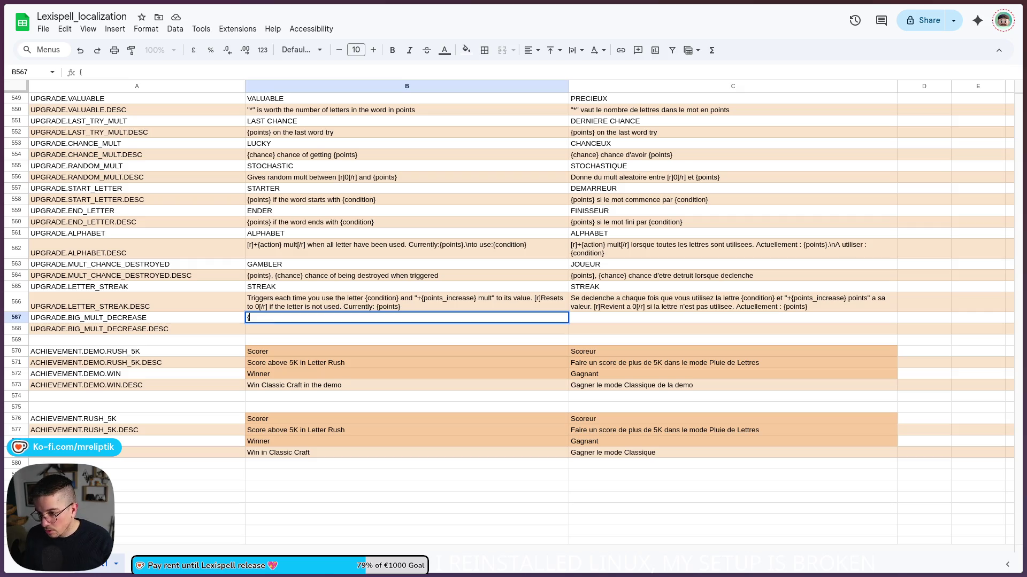
text(points)
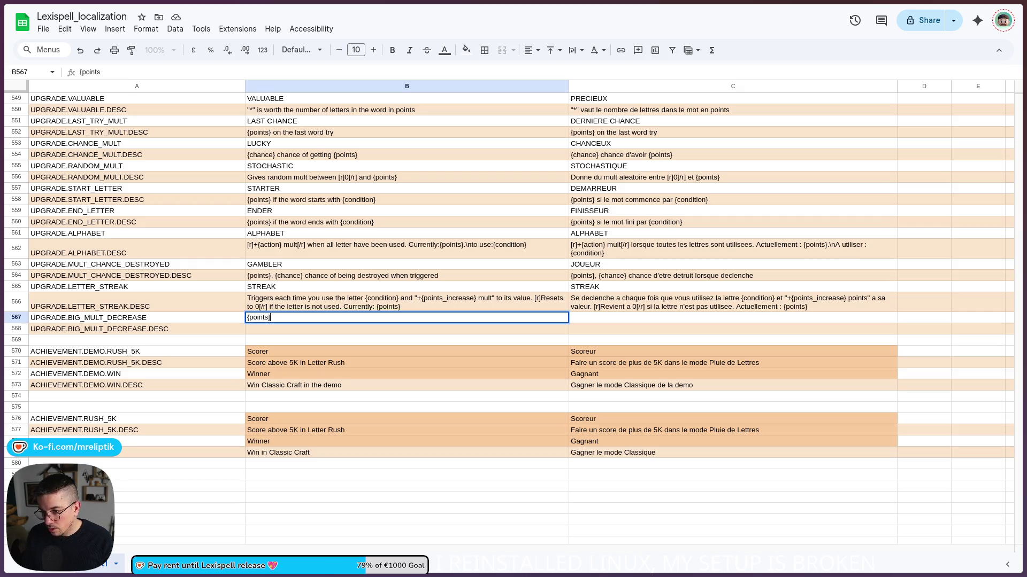
text(})
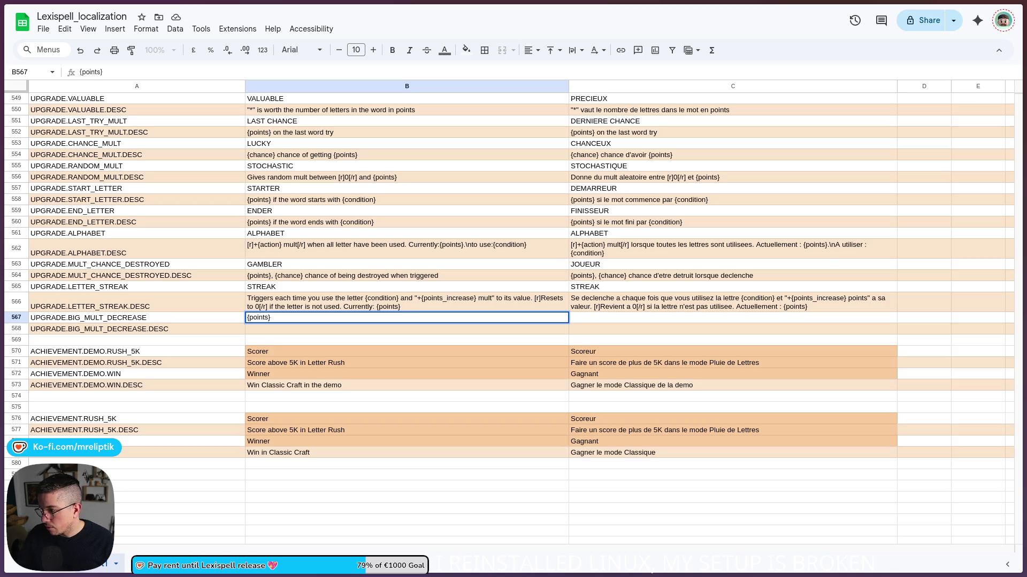
click(300, 335)
double_click(298, 318)
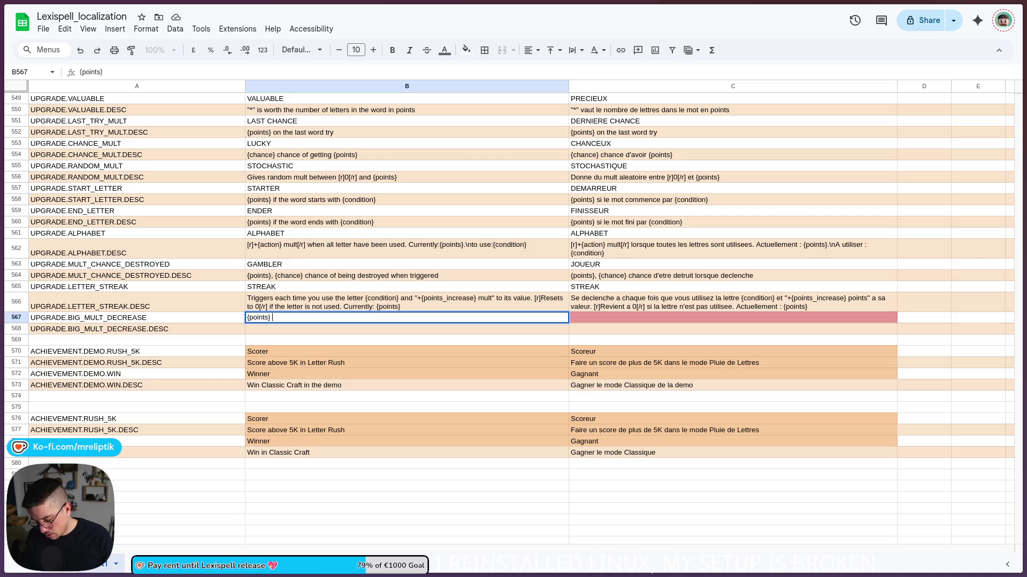
text(and d)
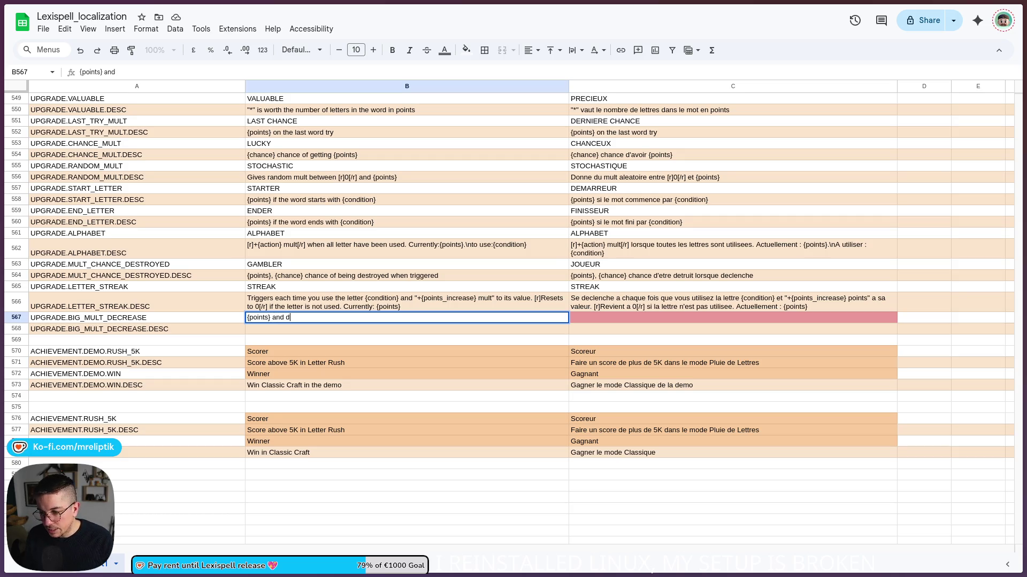
text(ecrease)
key(BackSpace)
key(BackSpace)
key(BackSpace)
key(BackSpace)
key(BackSpace)
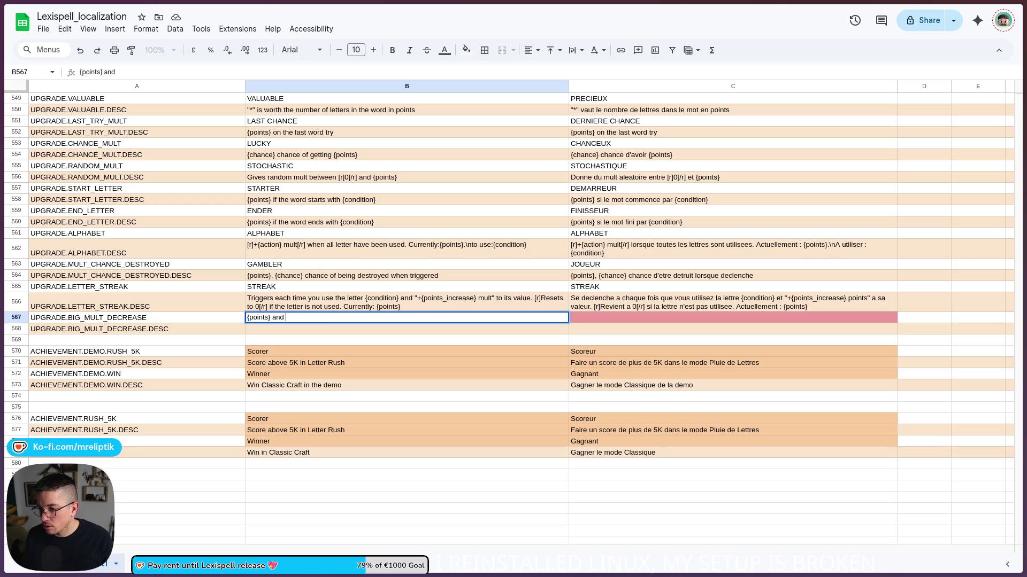
text(alue "()
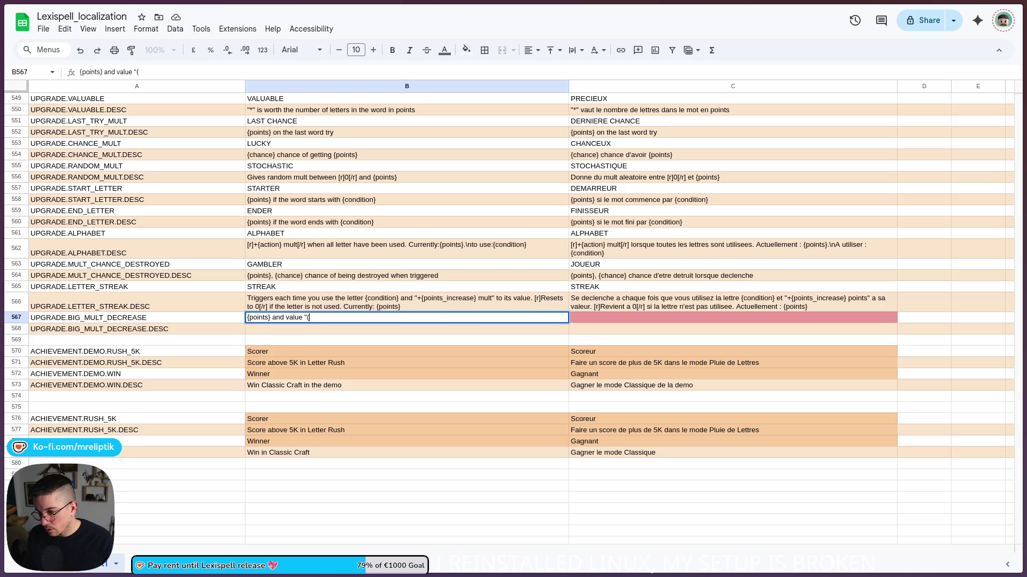
text({points_)
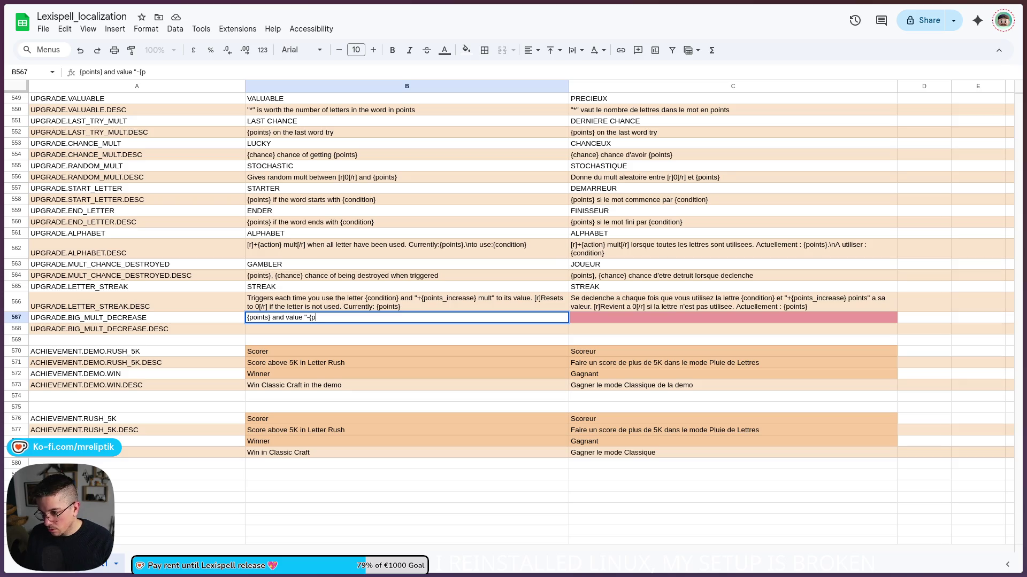
text(in)
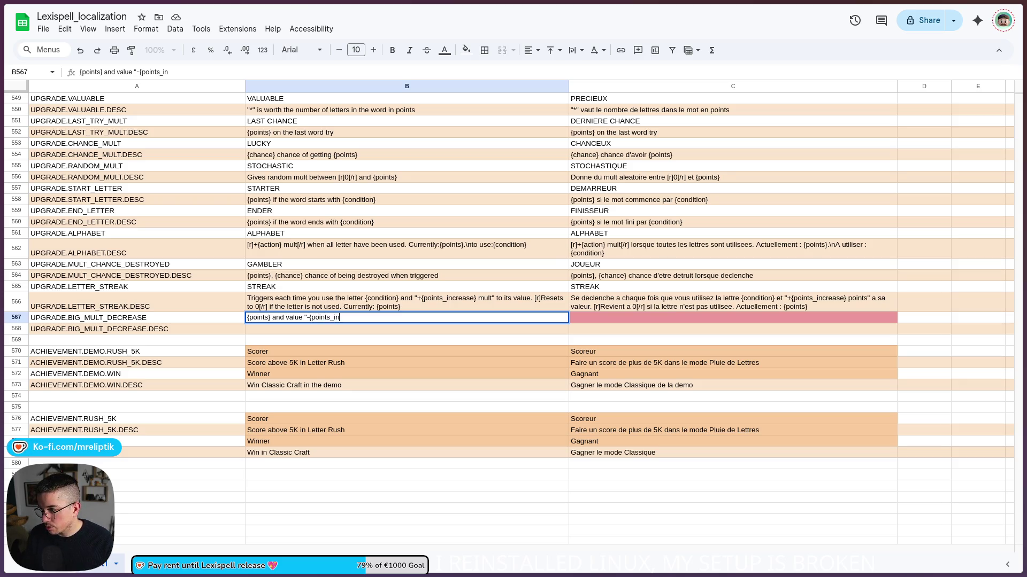
text(crease)
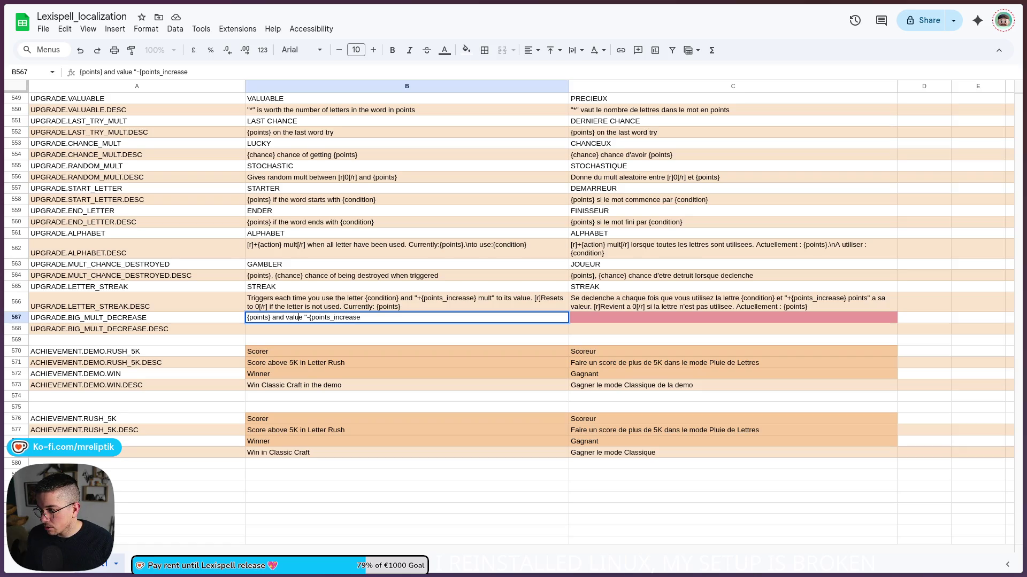
click(305, 317)
key(BackSpace)
text(})
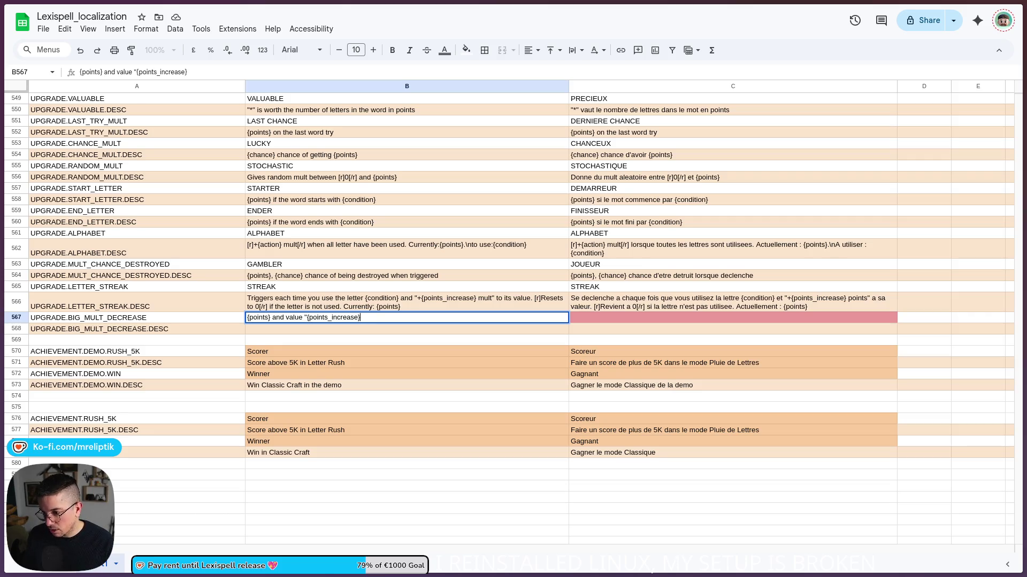
text(")
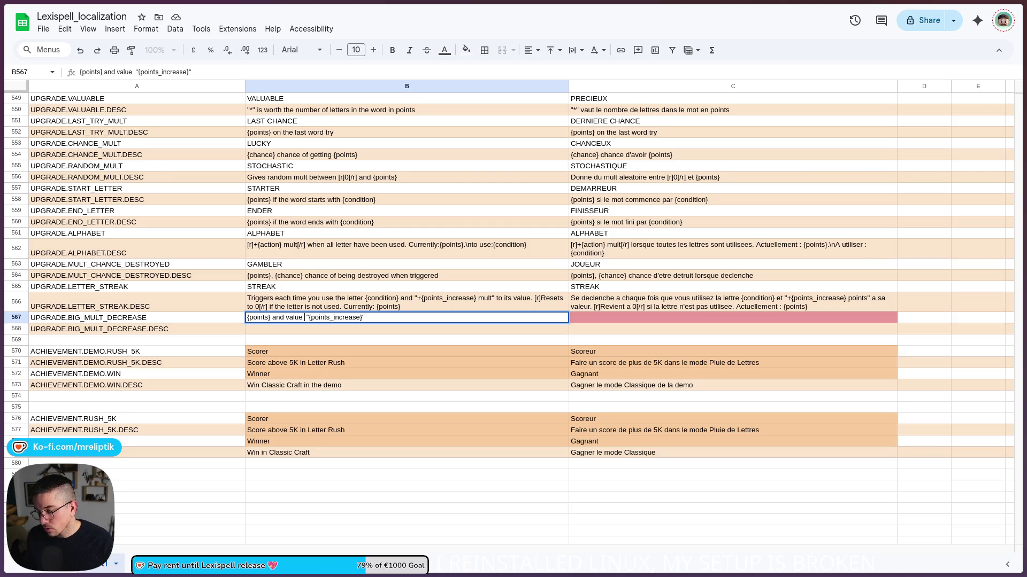
key(BackSpace)
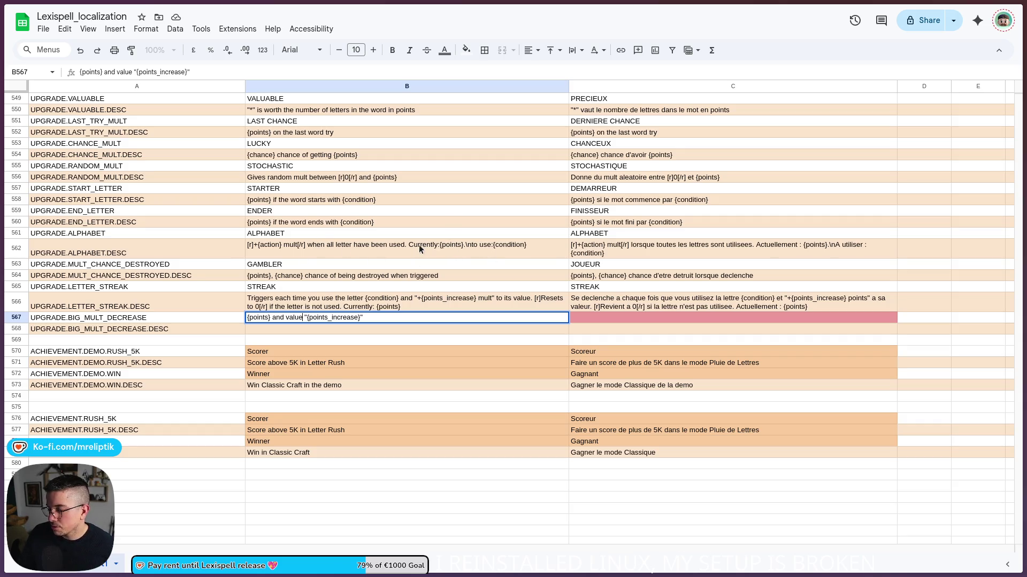
Reword B567 to end '"{points_increase}" to its value each time it triggers until it reaches [r]0[/r]'.
double_click(278, 317)
text(but its)
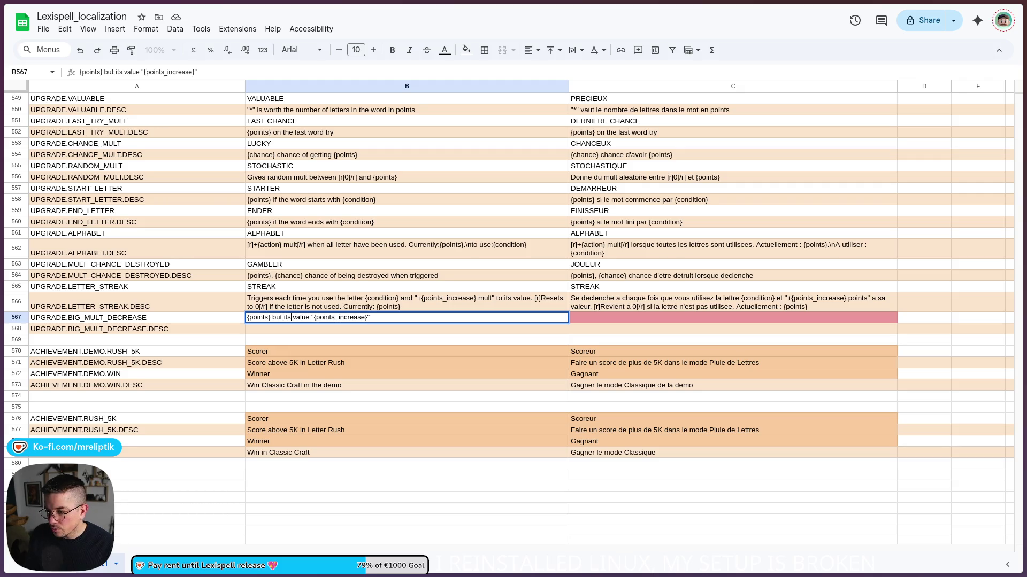
key(ctrl+shift+Right)
key(BackSpace)
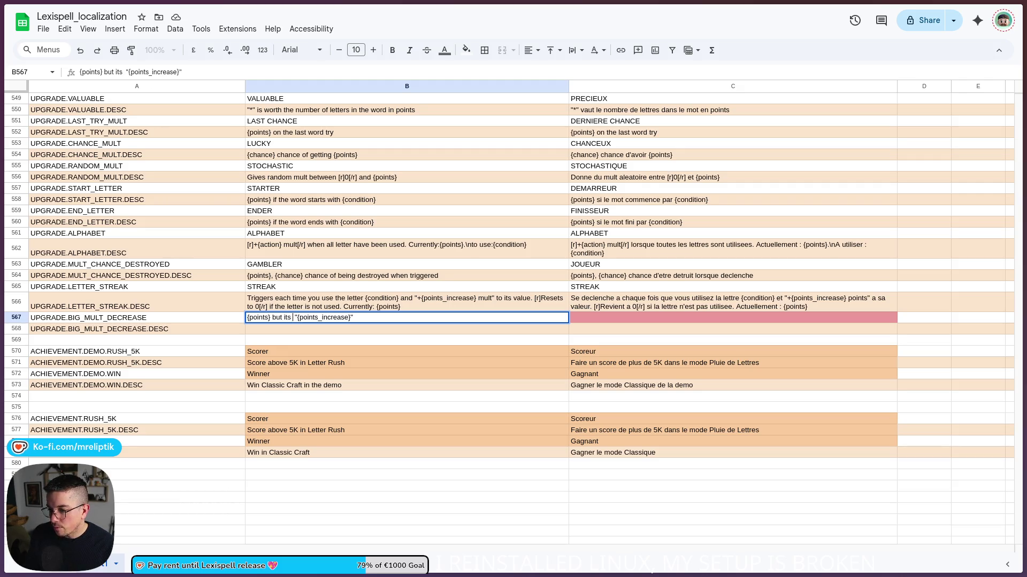
key(BackSpace)
key(End)
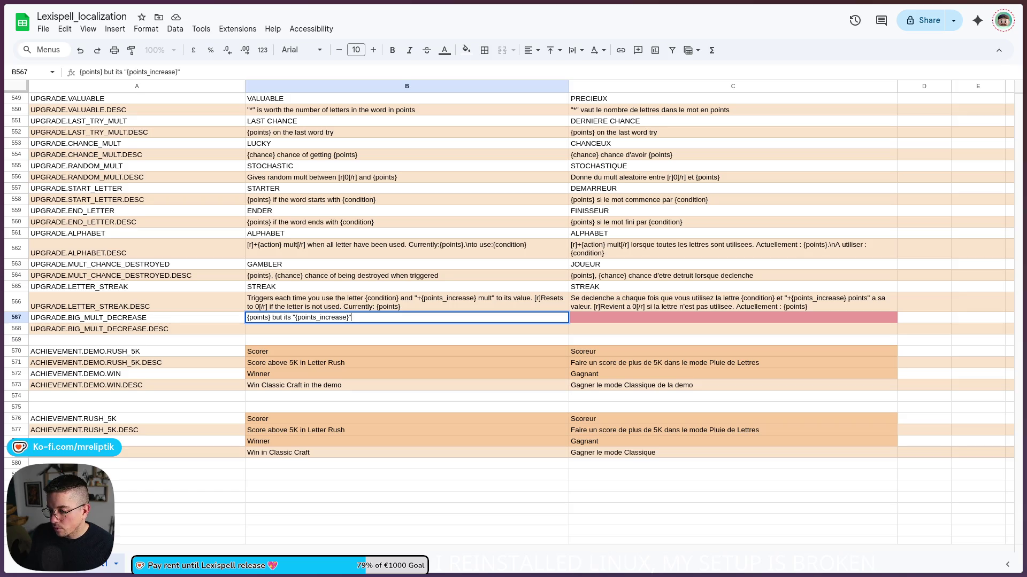
key(BackSpace)
key(BackSpace)
key(BackSpace)
key(End)
text(to)
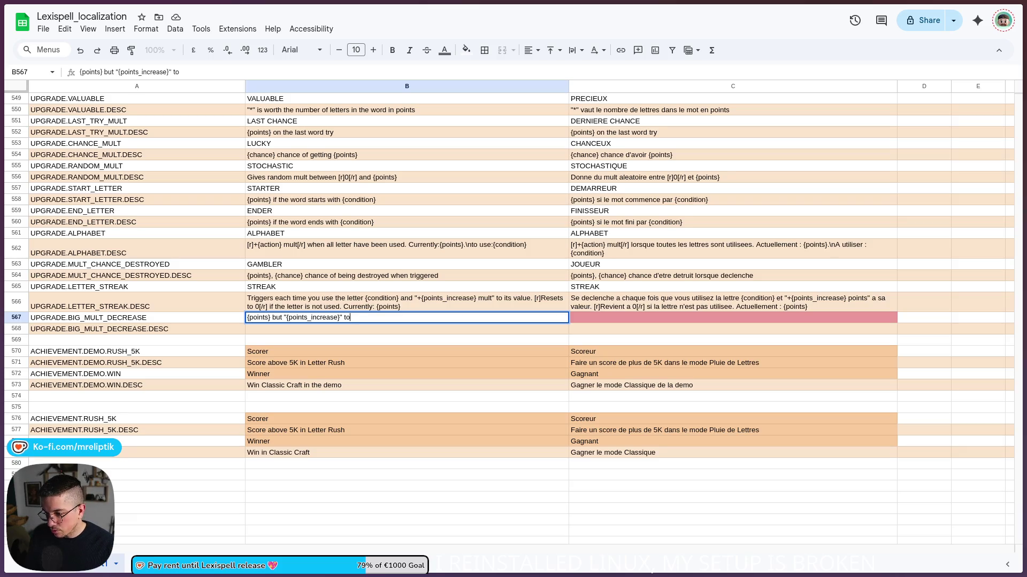
key(BackSpace)
key(BackSpace)
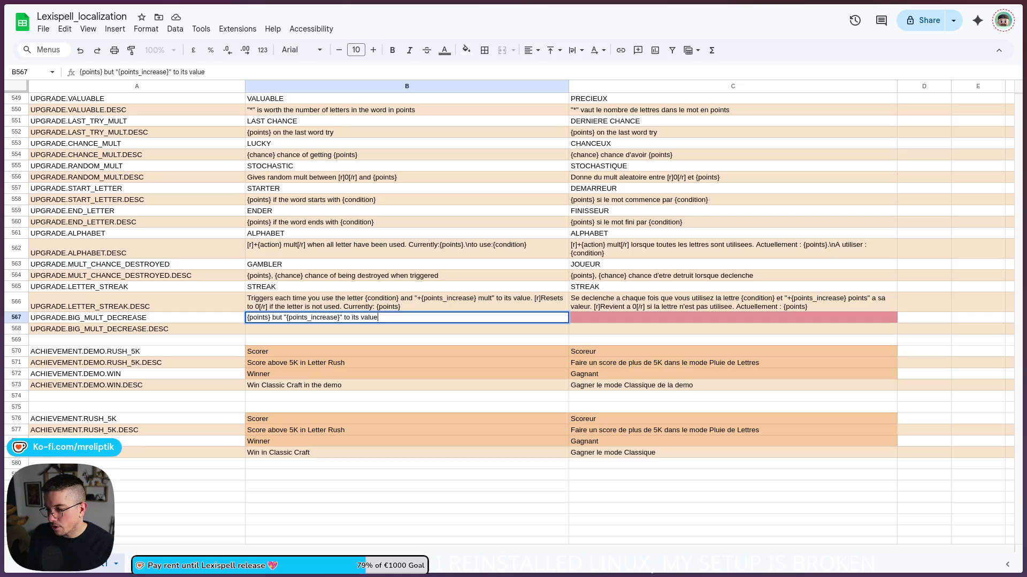
text( each time)
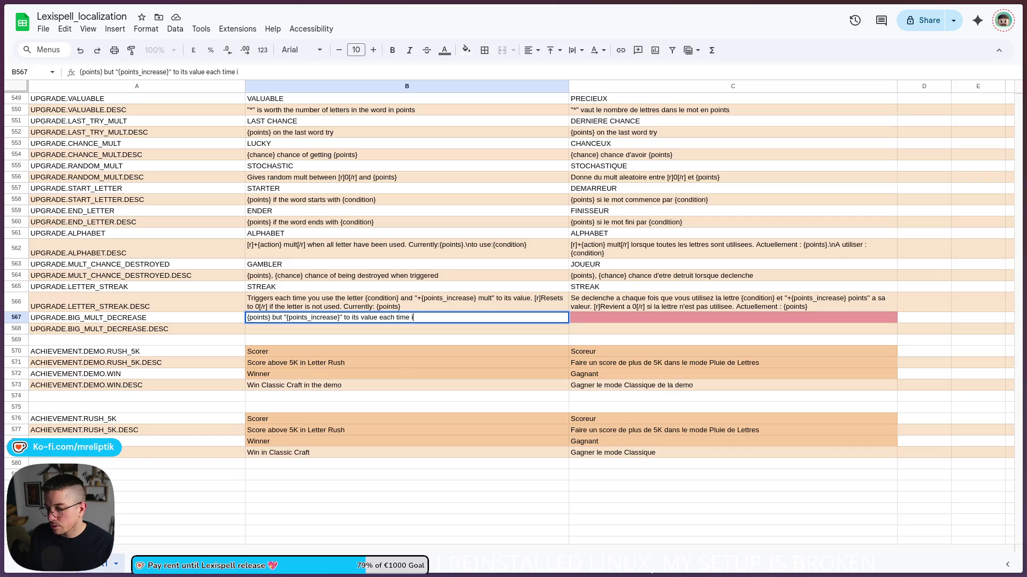
text(igg)
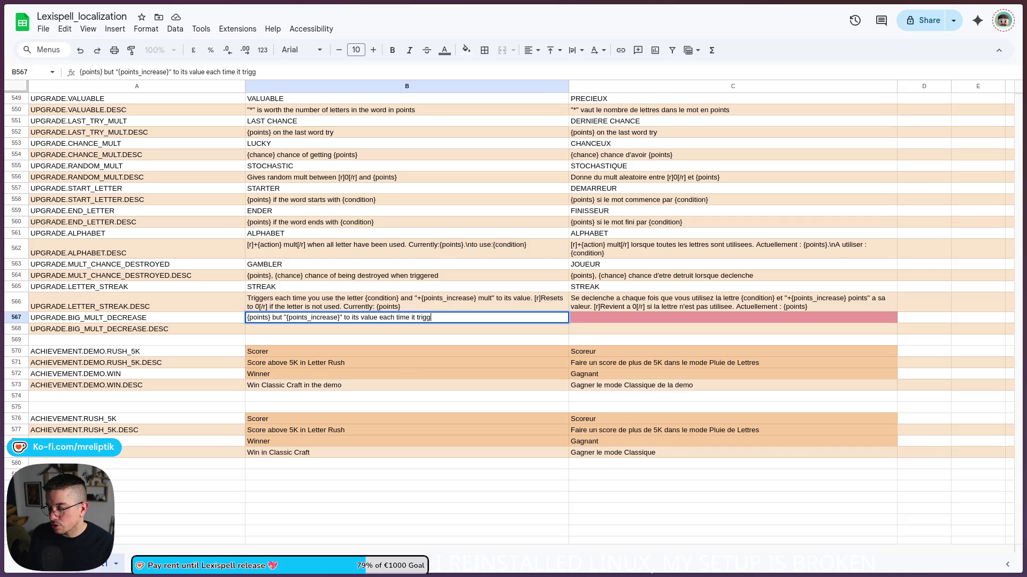
text(s until i)
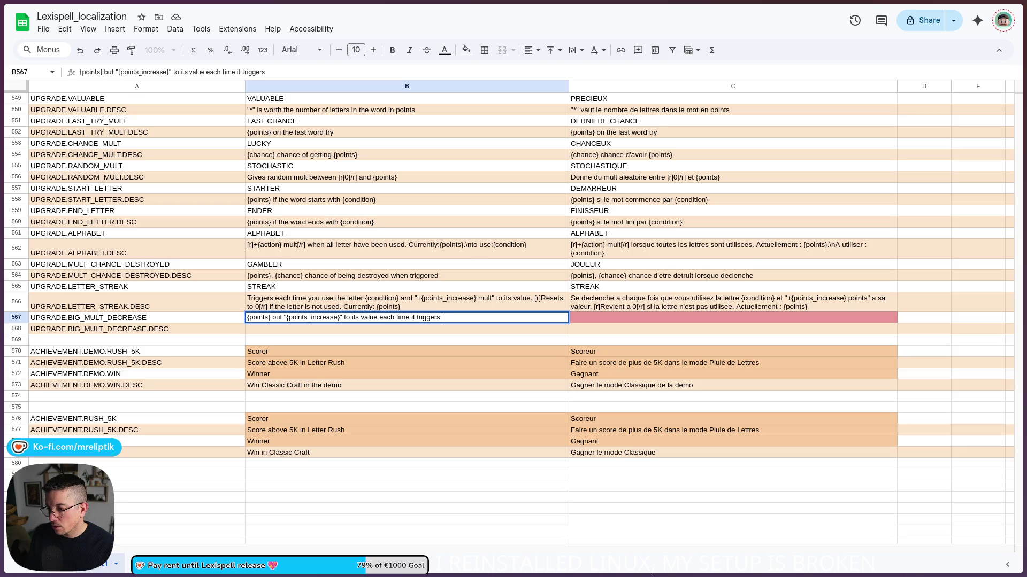
text(t reaches )
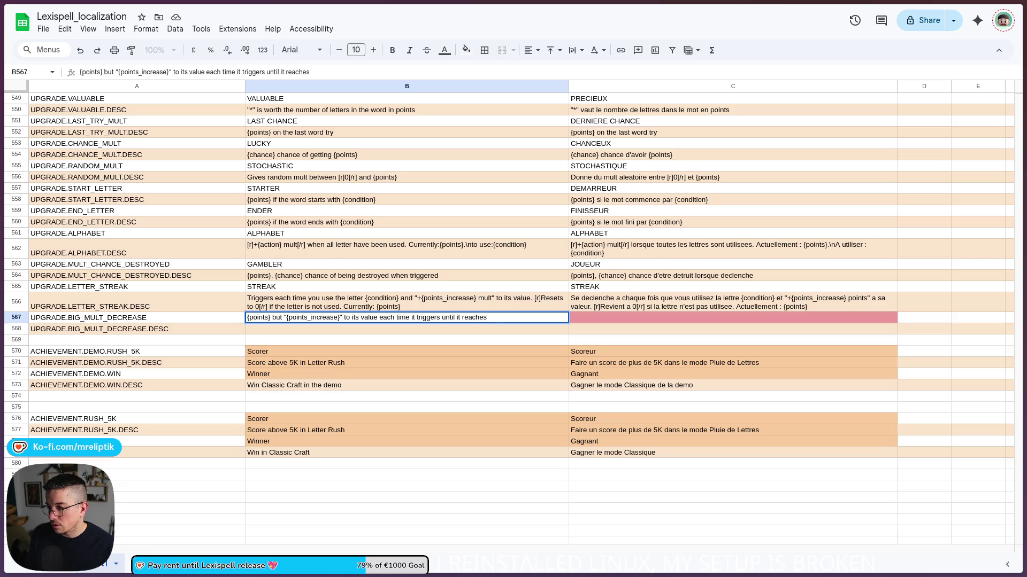
text({)
key(BackSpace)
text(90)
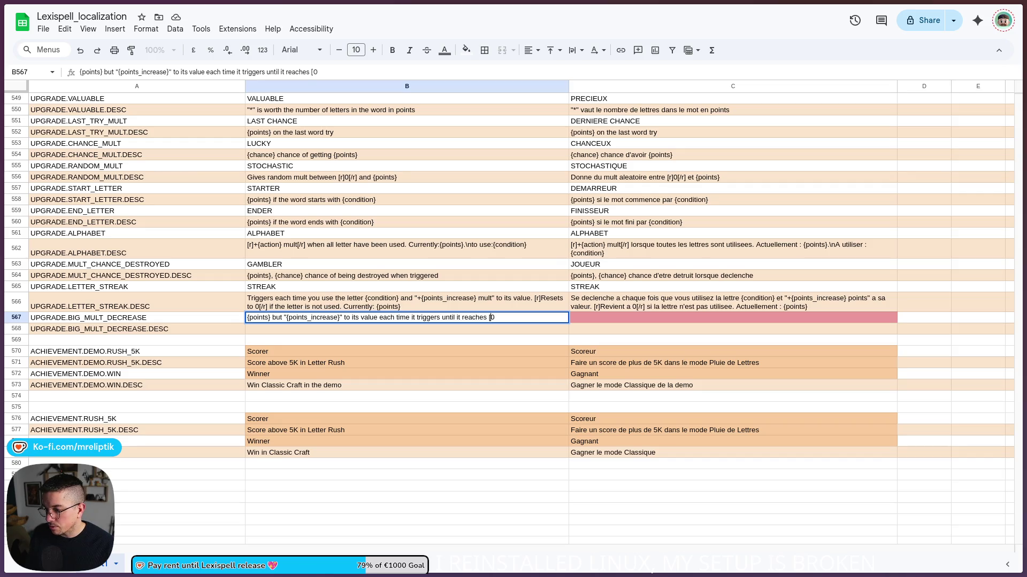
key(Left)
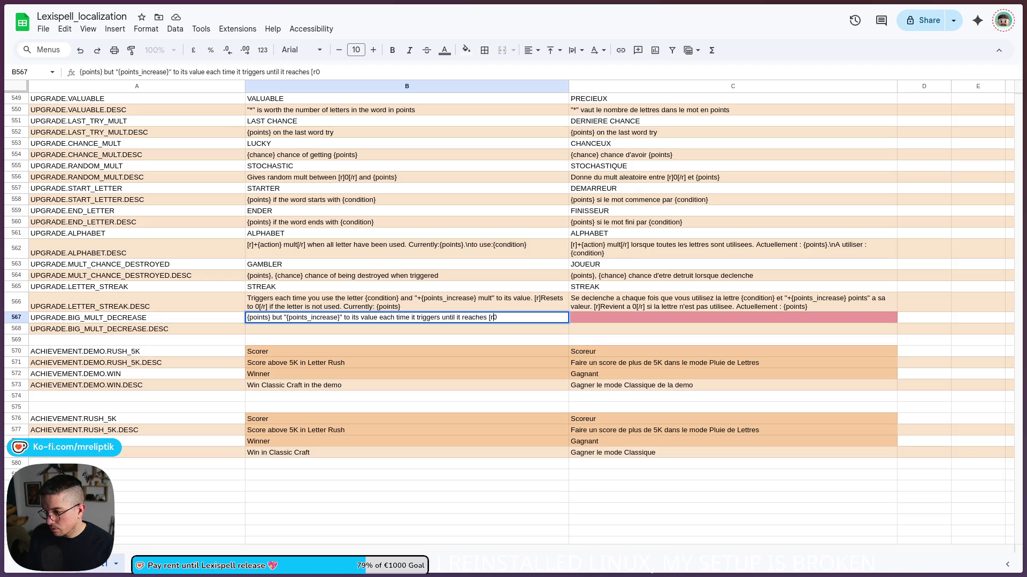
text(r@)
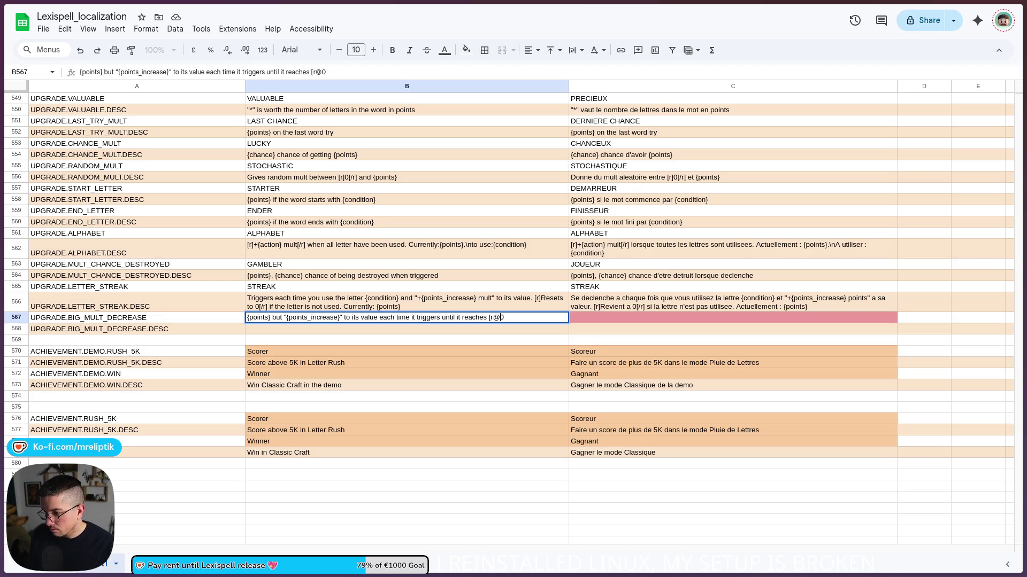
key(BackSpace)
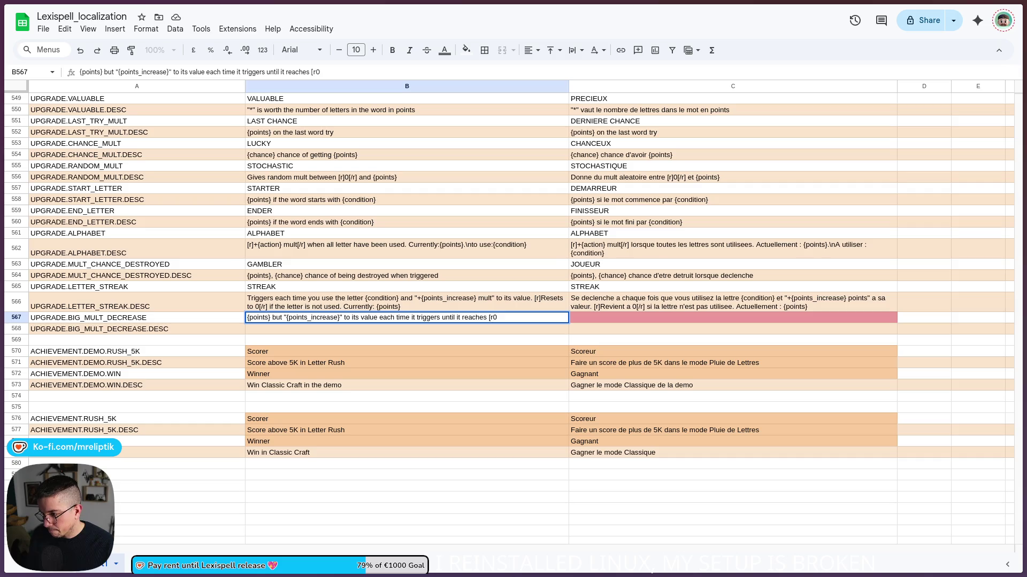
text(]0[/r)
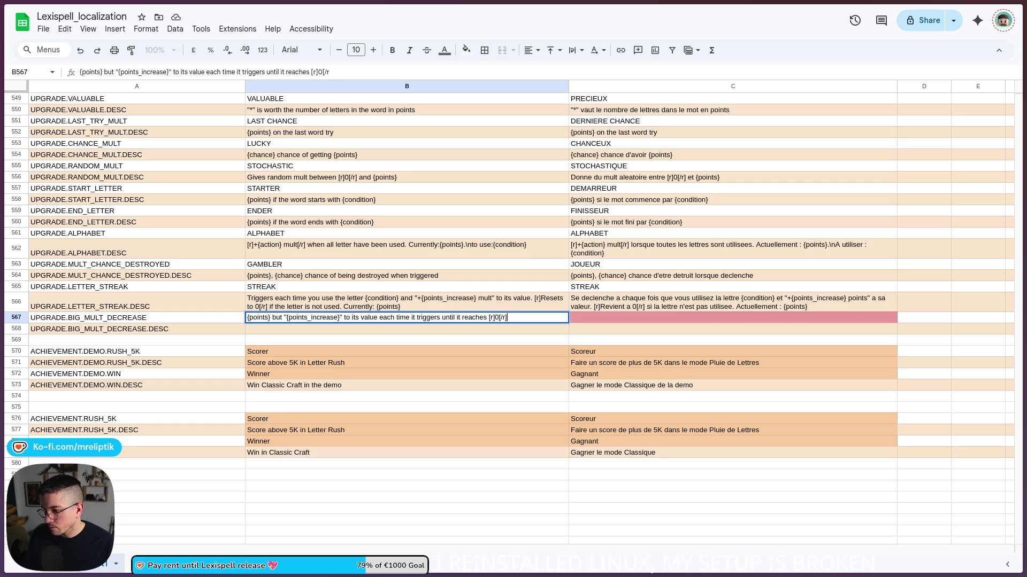
click(257, 362)
Copy the finished English description into the French cell C567.
click(355, 319)
key(ctrl+c)
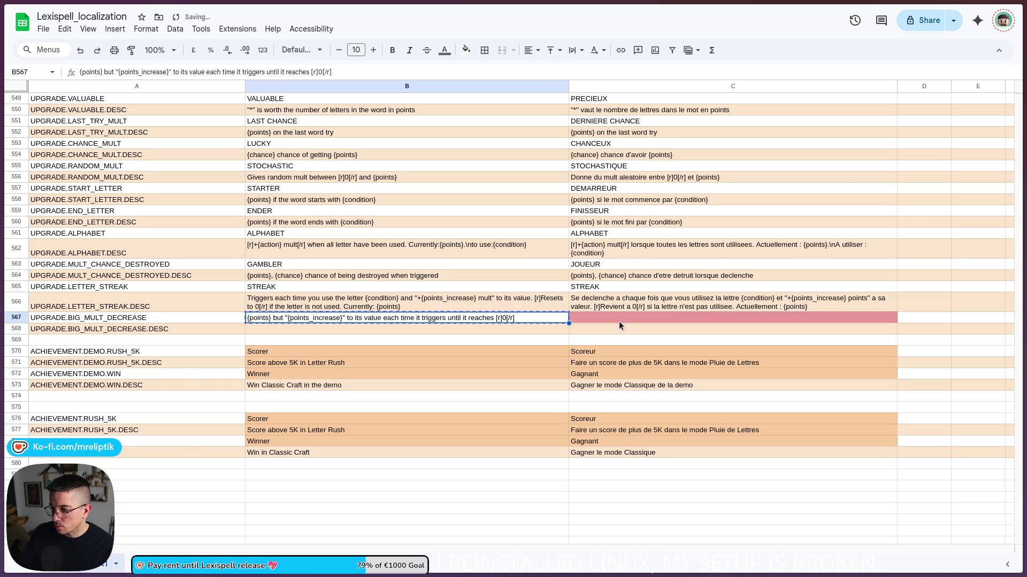
click(620, 320)
key(ctrl+v)
Rewrite C567 as '{points} mais "{points_increase}" a sa valeur jusqu'a ce qu'elle arrive a [r]0[/r]'.
double_click(599, 318)
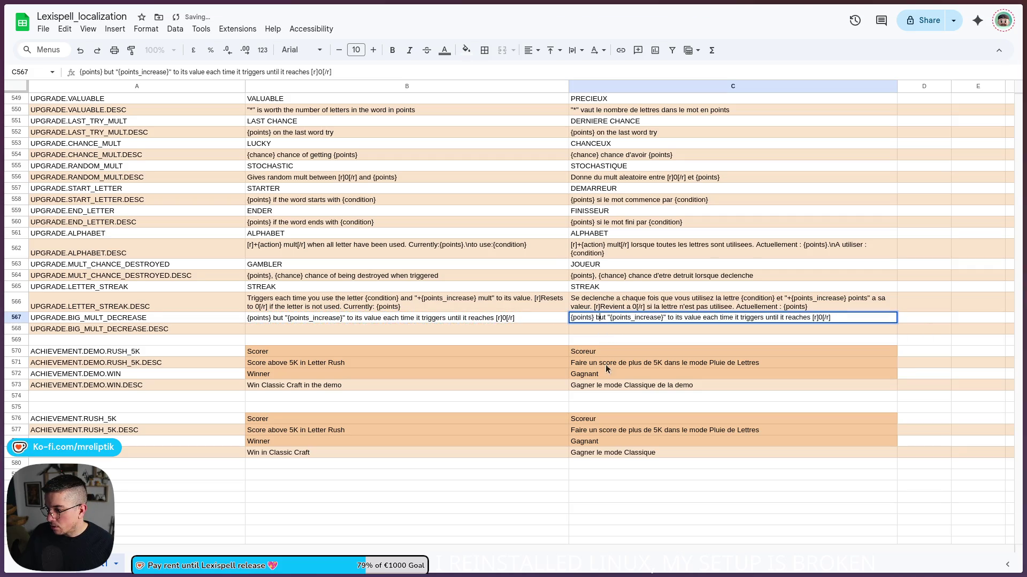
double_click(600, 318)
text(mais)
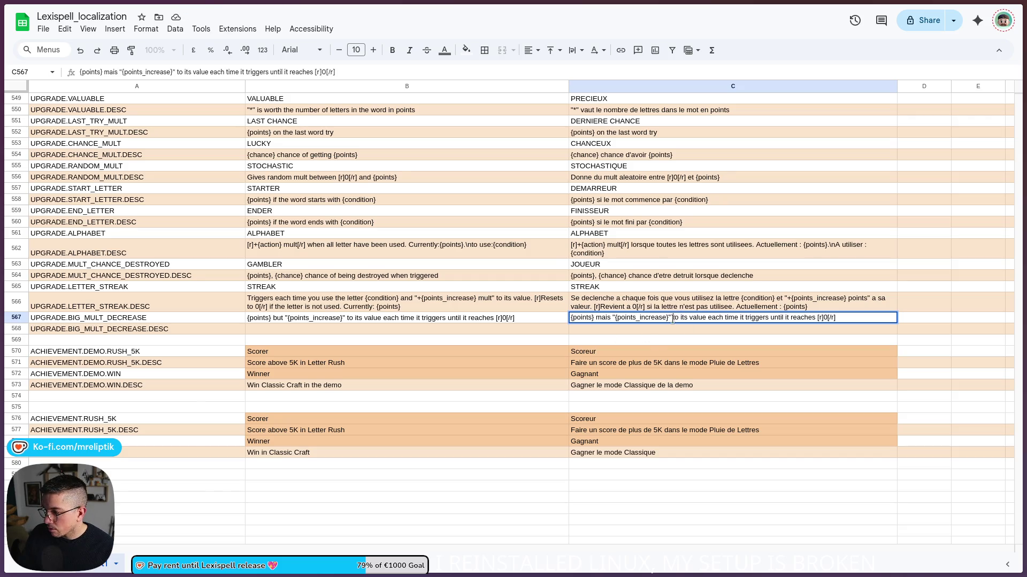
mouse_move(673, 319)
mouse_down()
mouse_move(835, 319)
mouse_move(772, 321)
mouse_move(814, 319)
mouse_up()
key(BackSpace)
key(BackSpace)
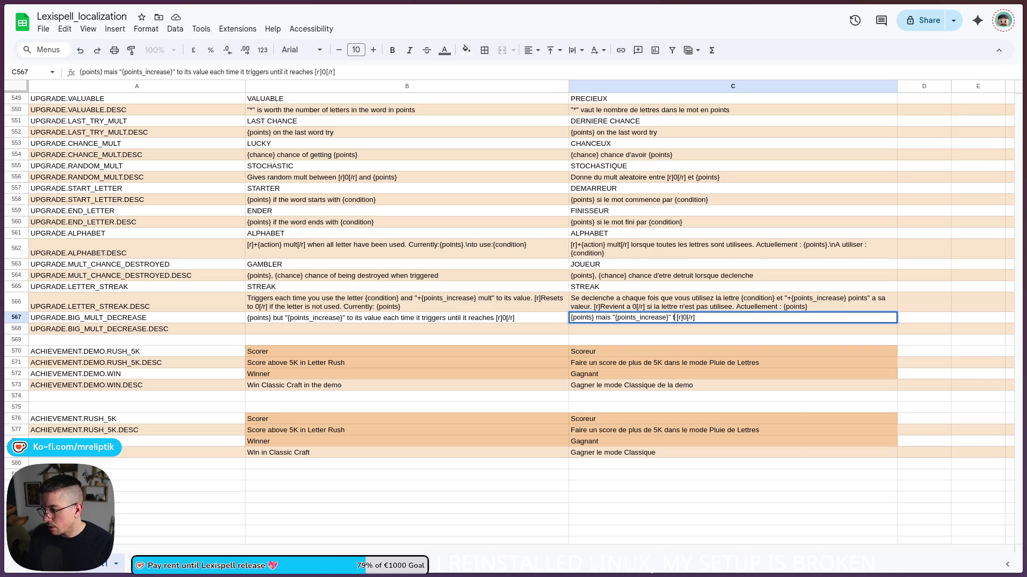
text(a sa valeur jusqu)
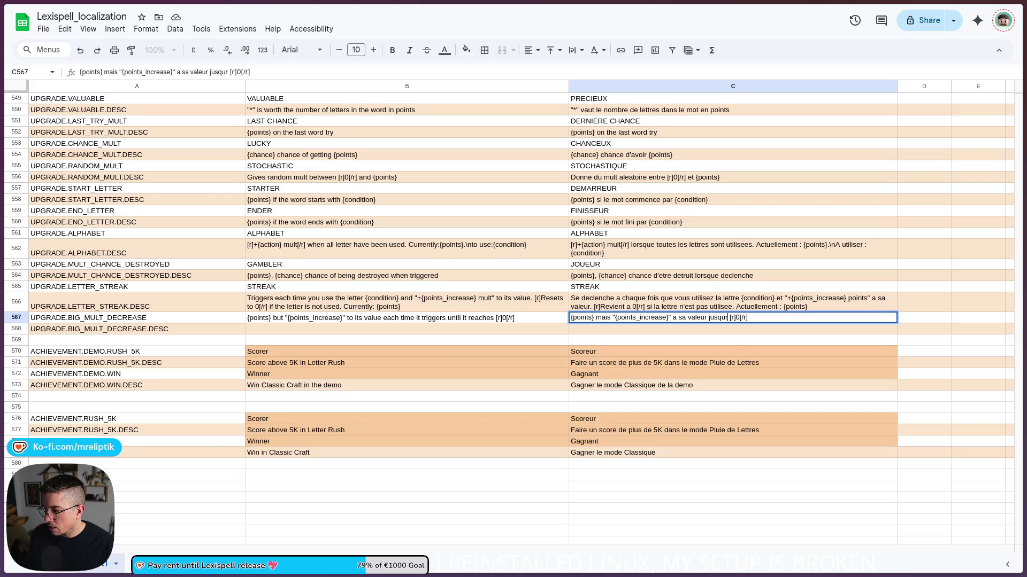
text('a ce qu'elle)
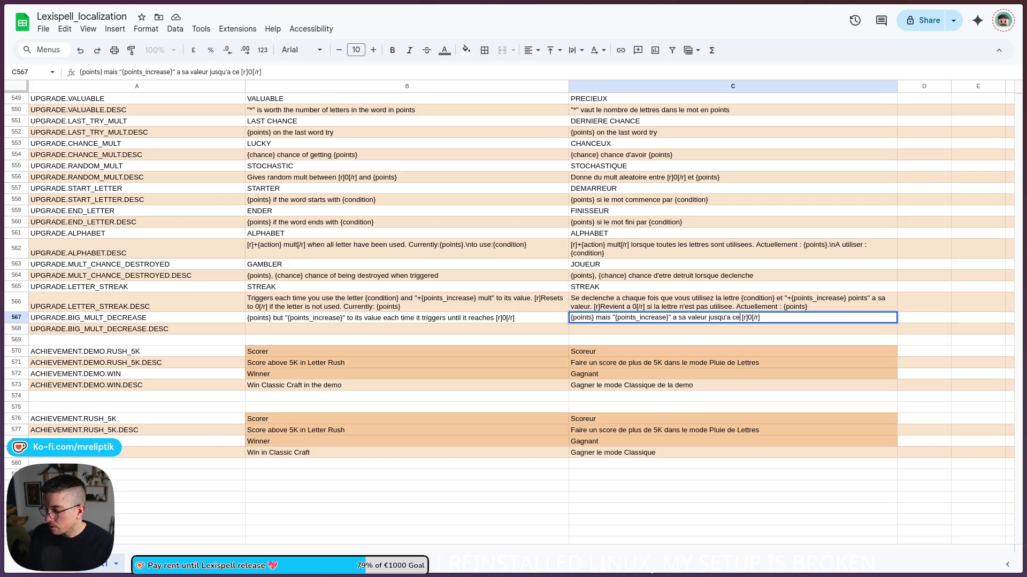
text( arrive a)
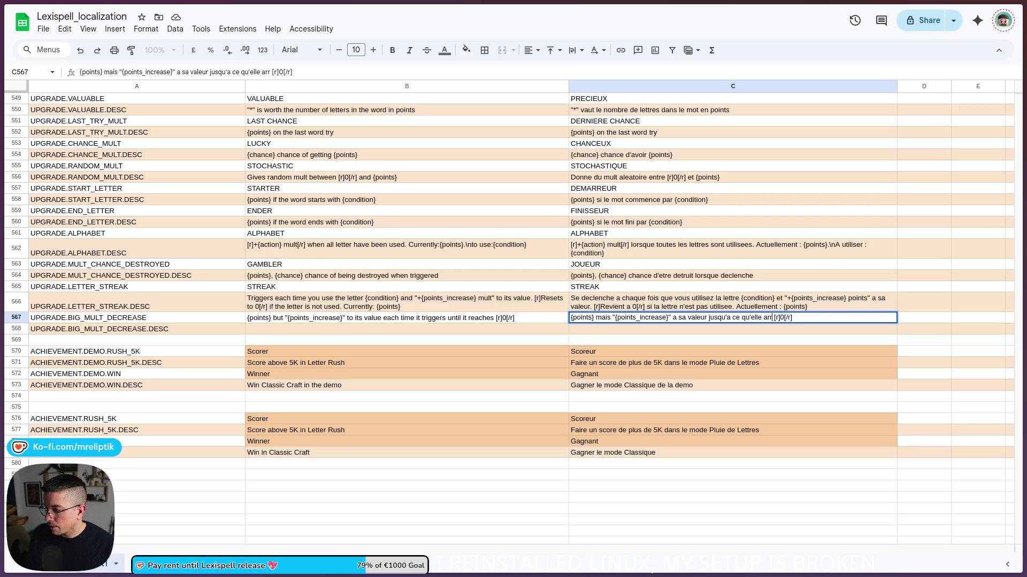
click(835, 320)
key(Return)
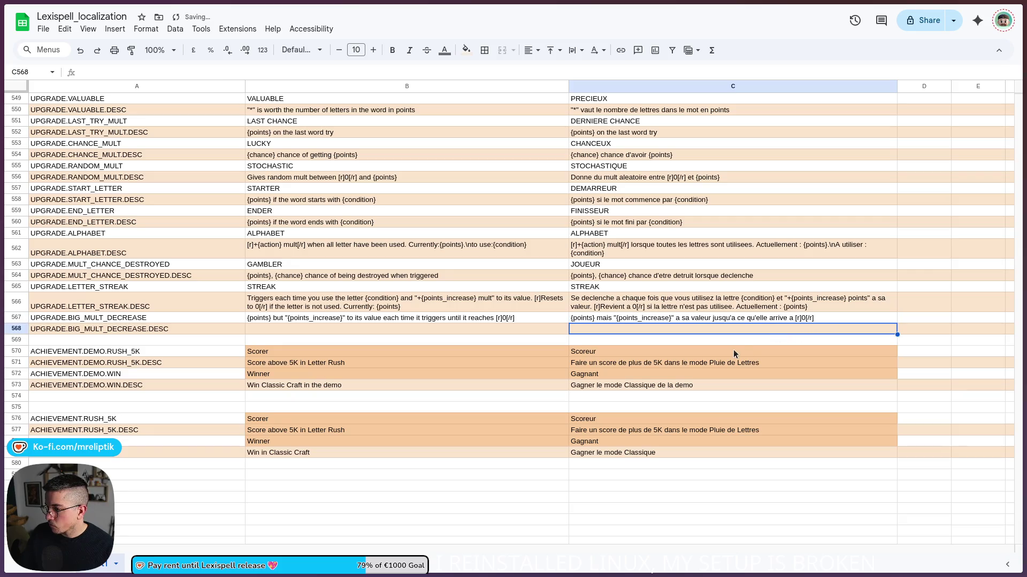
Copy the English and French descriptions from B567:C567 down into B568:C568.
click(382, 332)
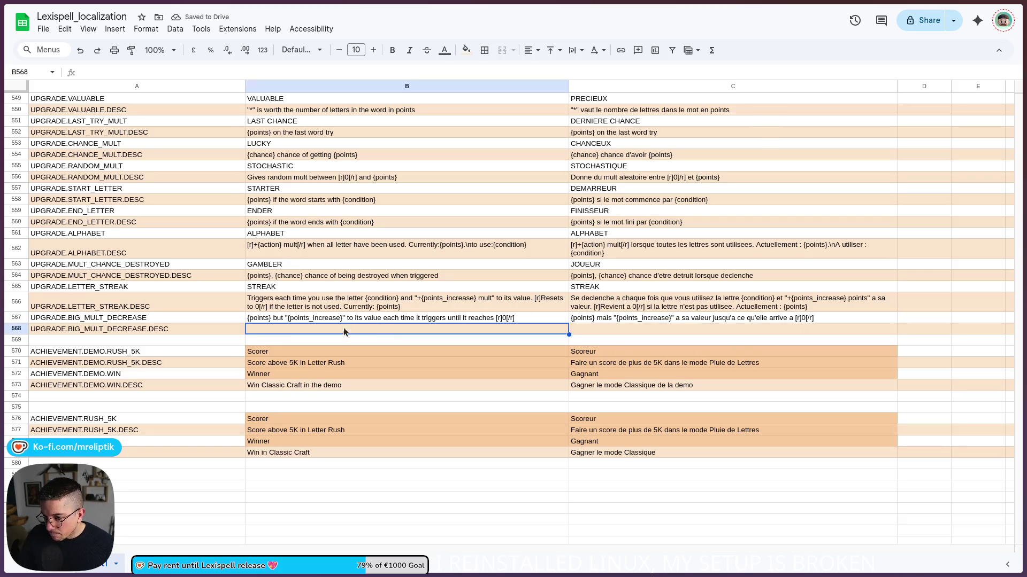
click(284, 320)
key(ctrl+c)
click(314, 329)
key(ctrl+v)
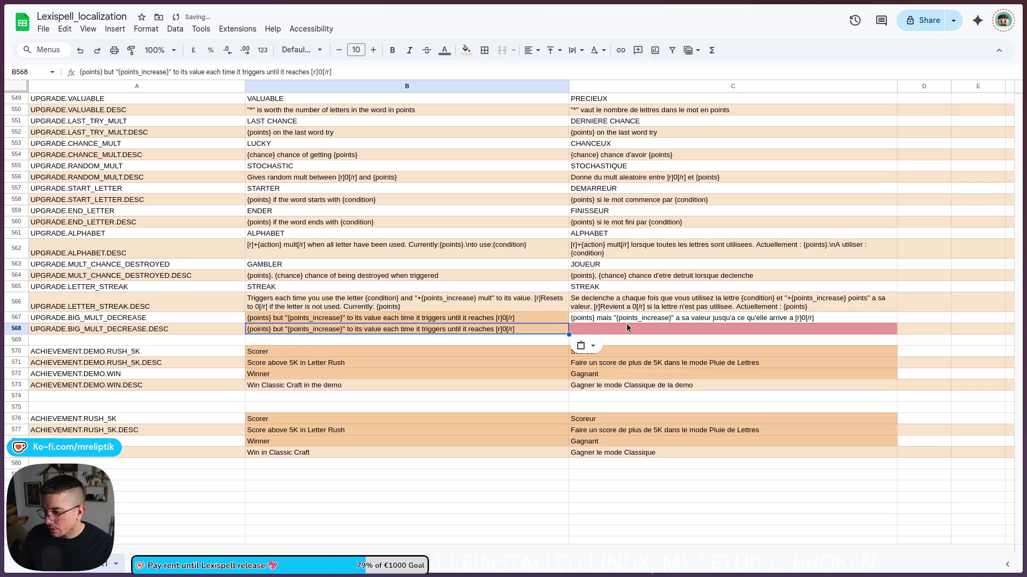
click(626, 319)
key(ctrl+c)
click(615, 330)
key(ctrl+v)
Name the upgrade DOWNHILL in B567 and DESCENTE in C567.
click(521, 319)
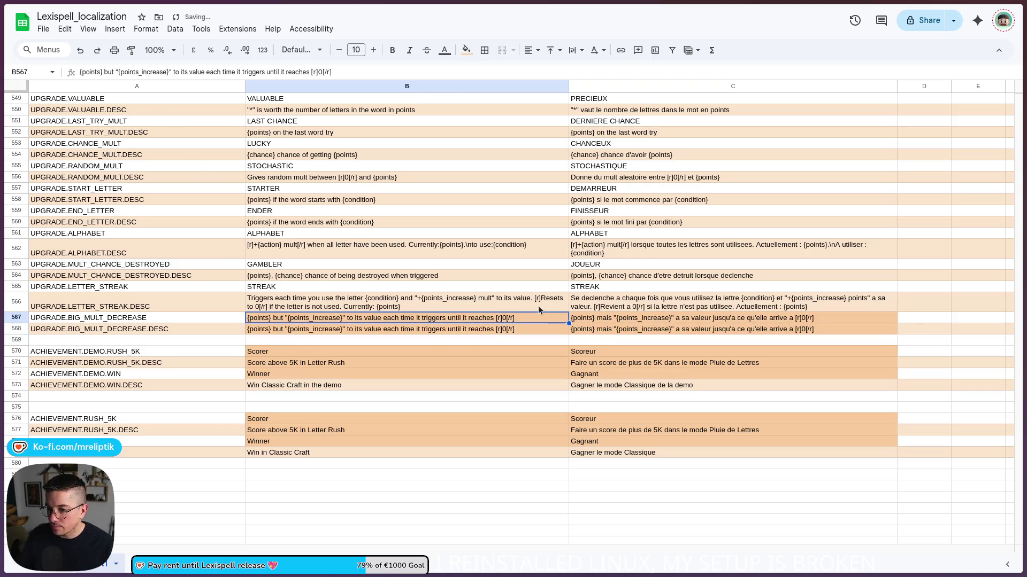
key(Delete)
double_click(306, 319)
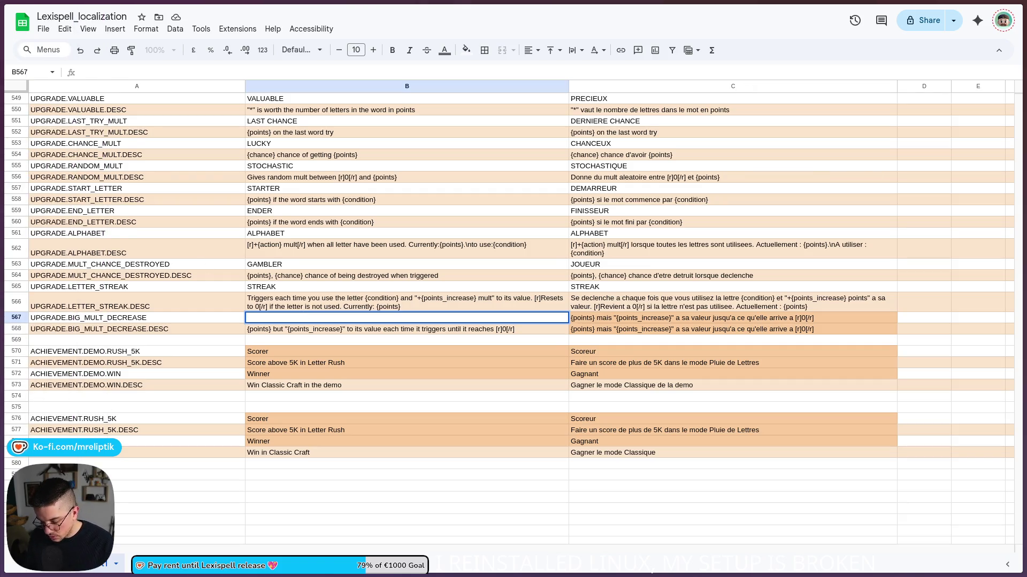
double_click(311, 316)
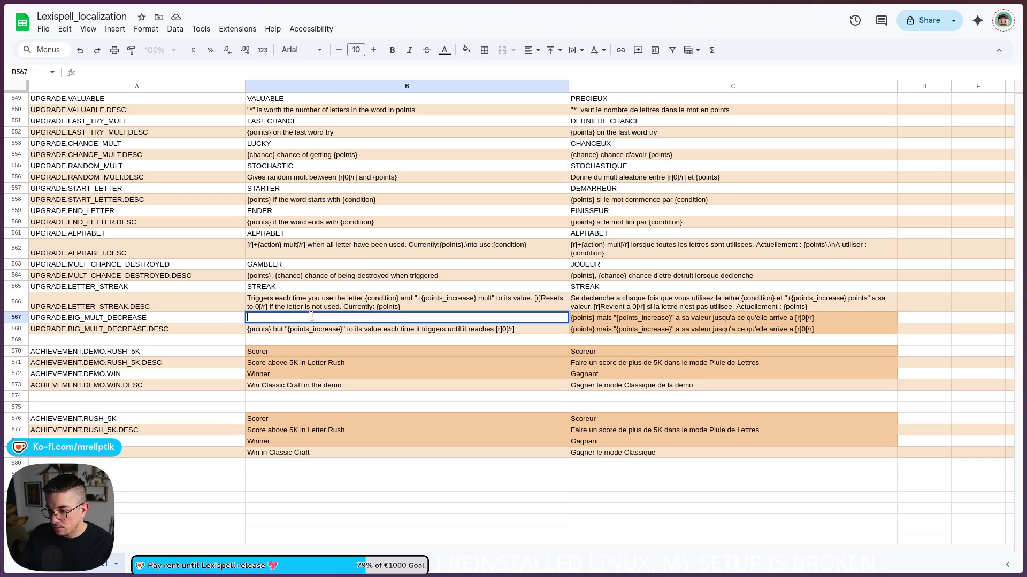
text(DWNHILL)
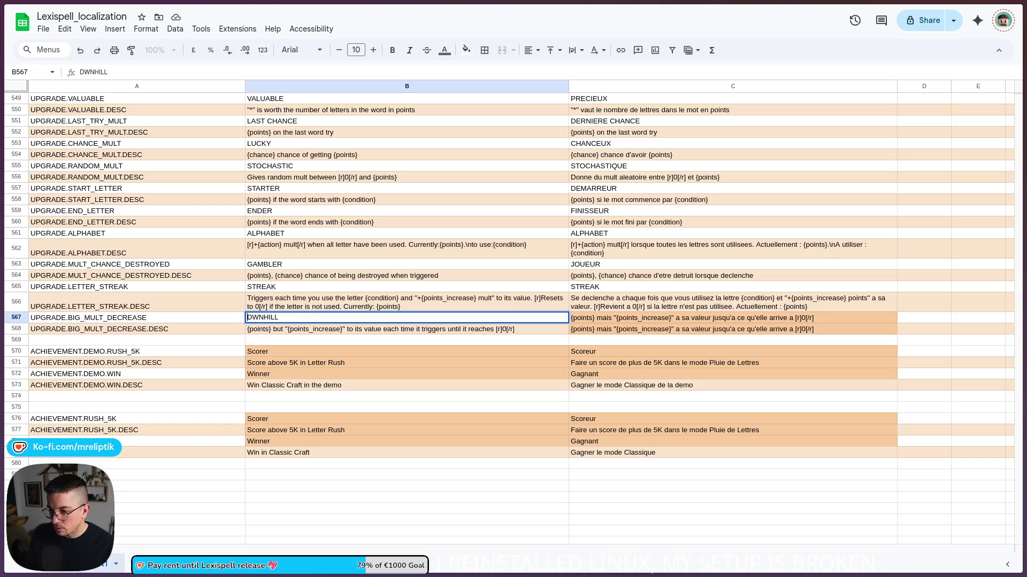
text(O)
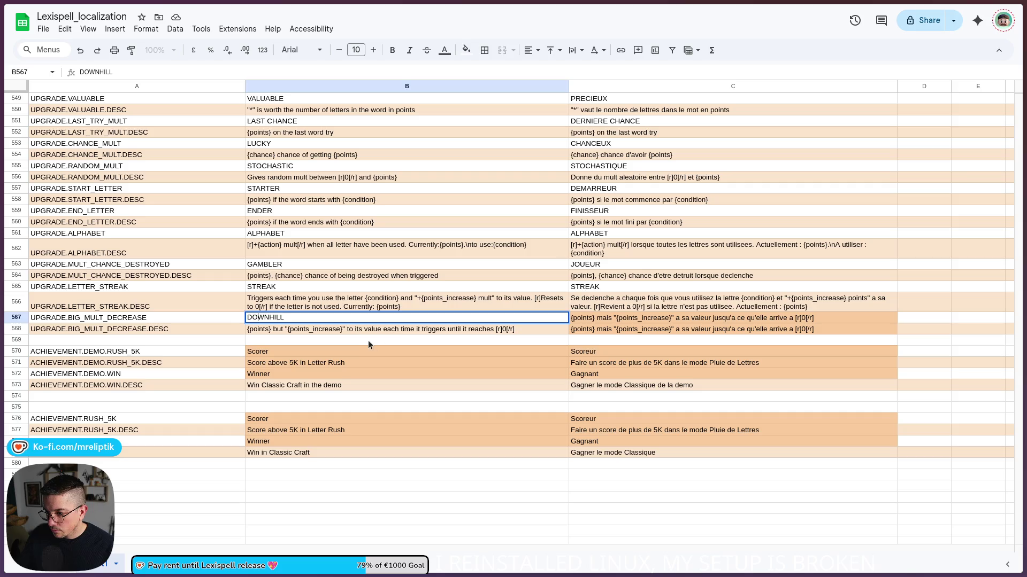
key(Return)
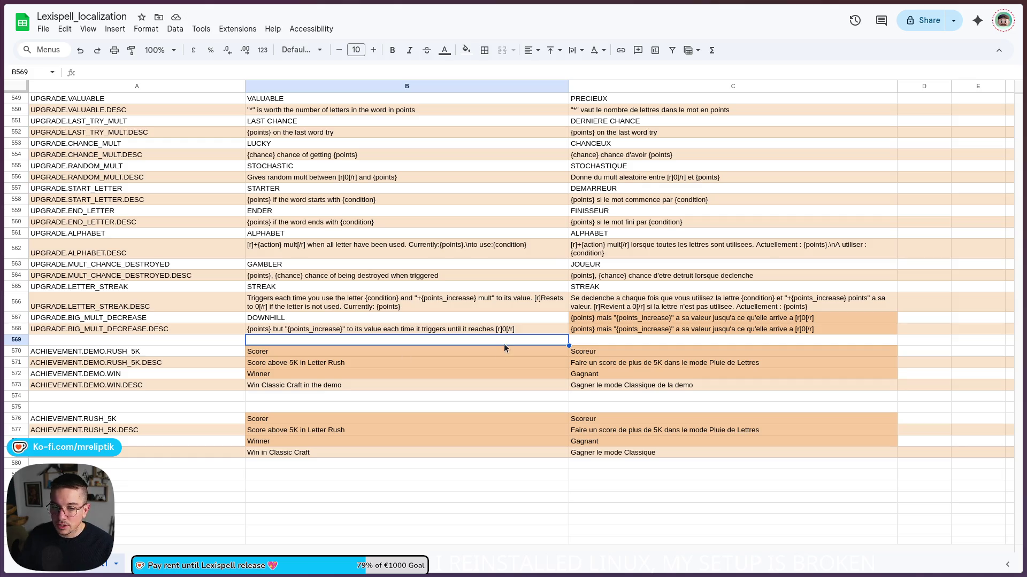
click(595, 341)
text(DESCENTE)
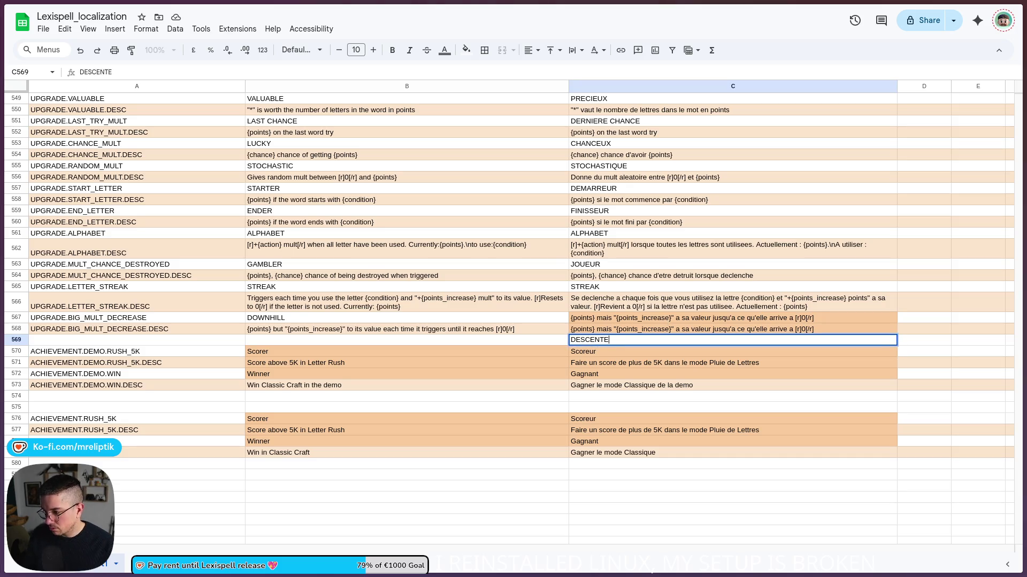
key(Return)
click(599, 341)
key(ctrl+x)
key(Up)
key(Up)
key(ctrl+v)
click(613, 342)
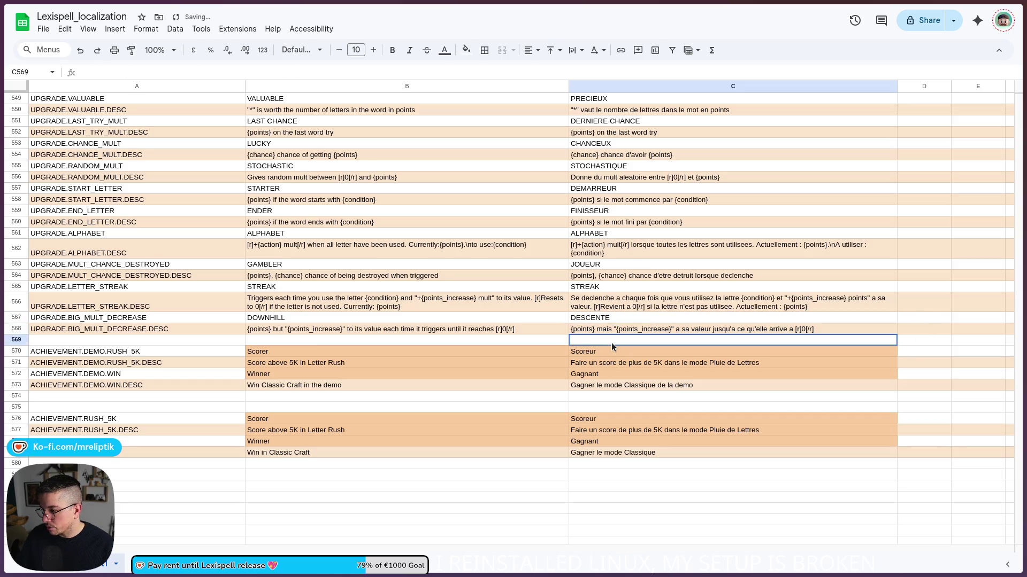
Download the sheet as a comma-separated values (.csv) file.
click(43, 29)
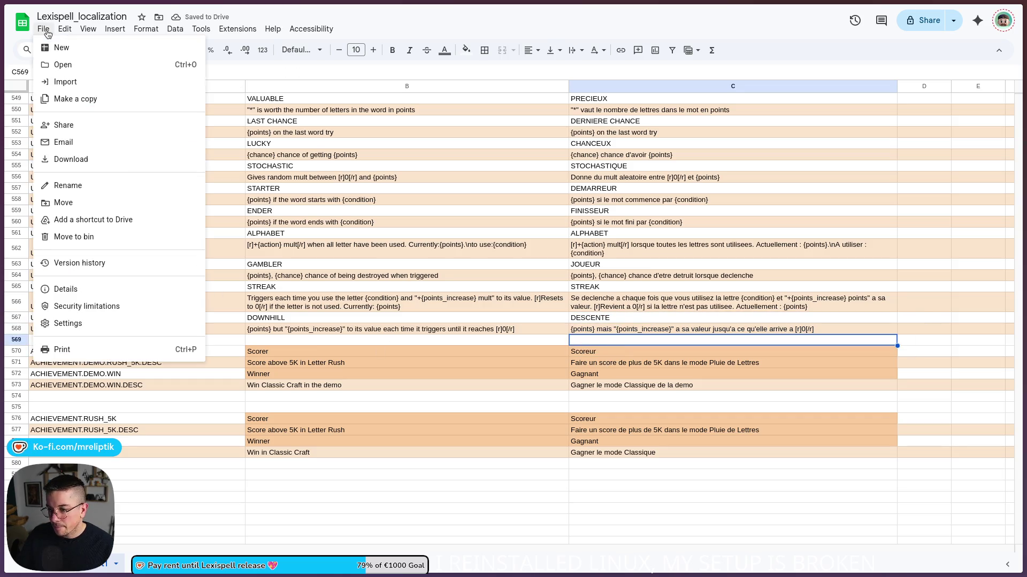
mouse_move(193, 159)
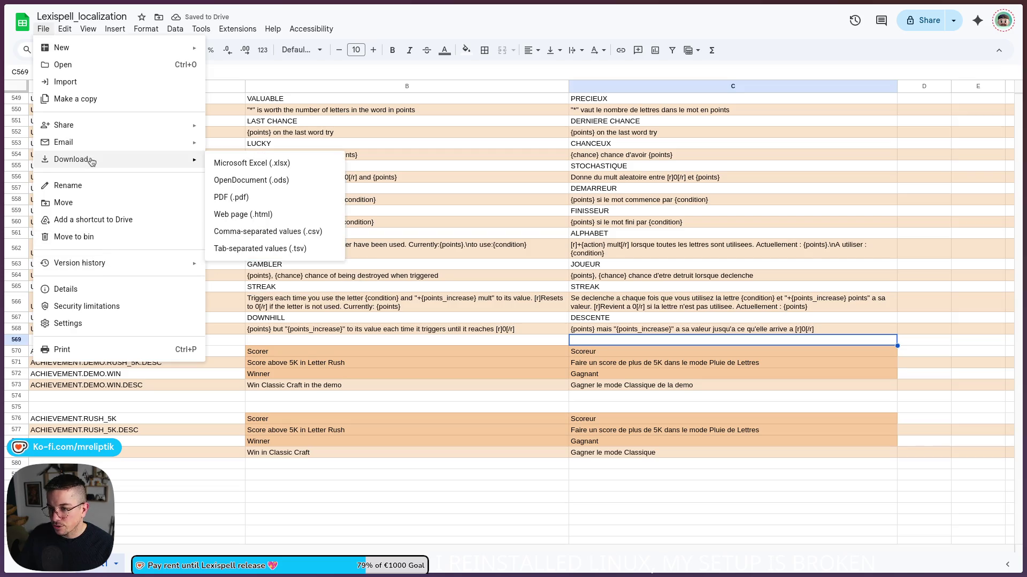
click(284, 219)
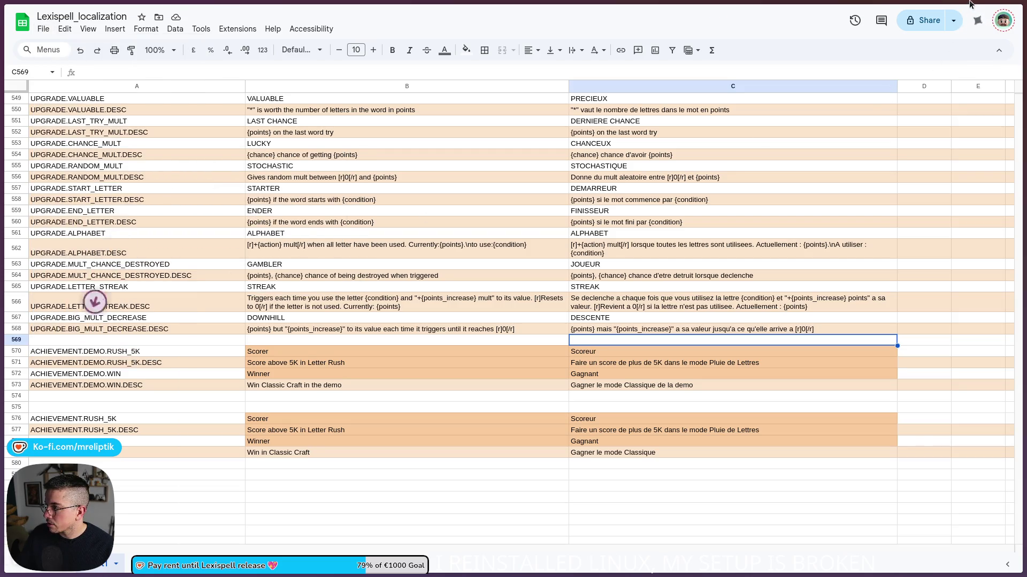
click(989, 10)
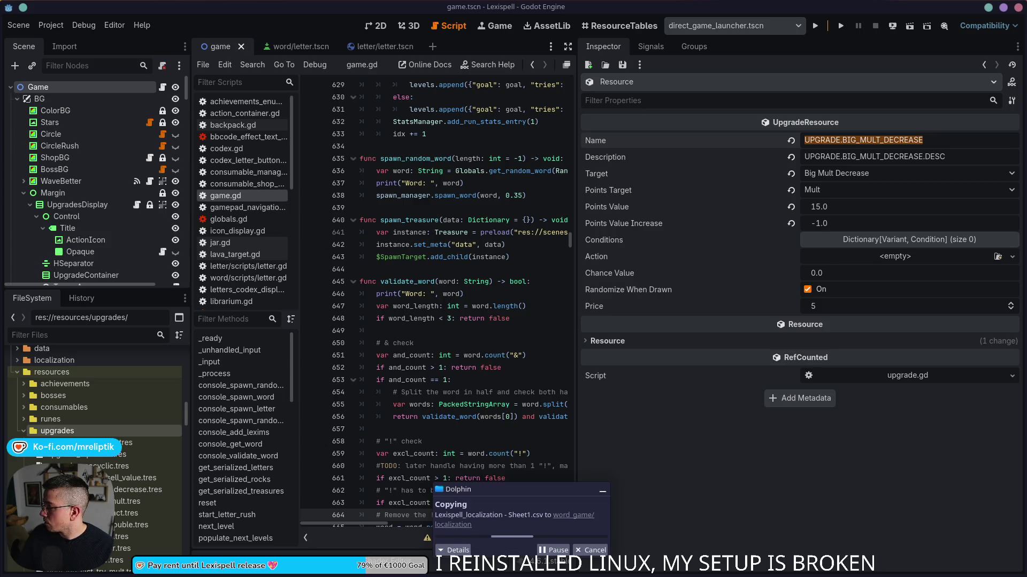
Widen the game.gd script editor by narrowing the inspector panel.
click(450, 301)
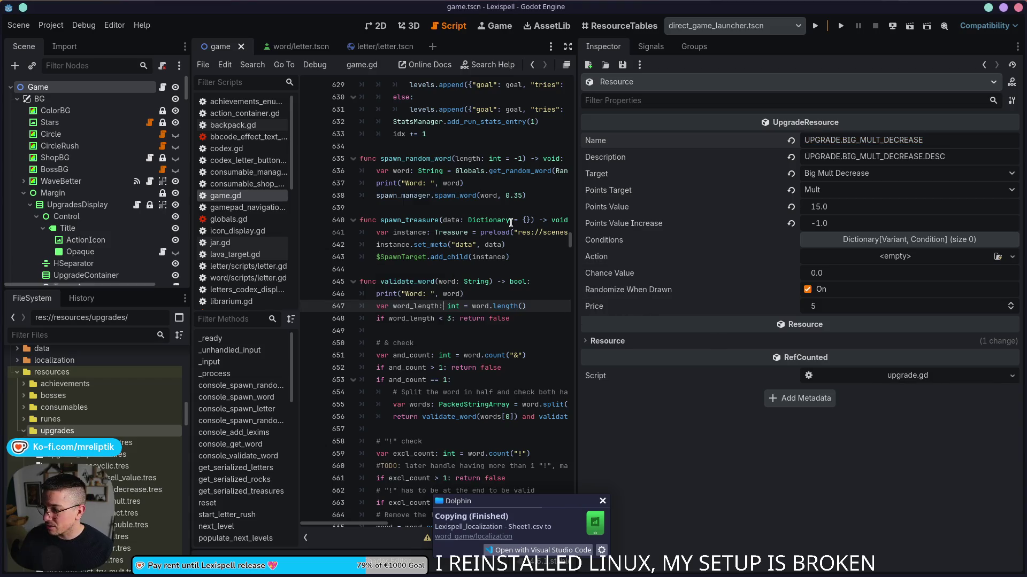
drag(576, 83, 800, 83)
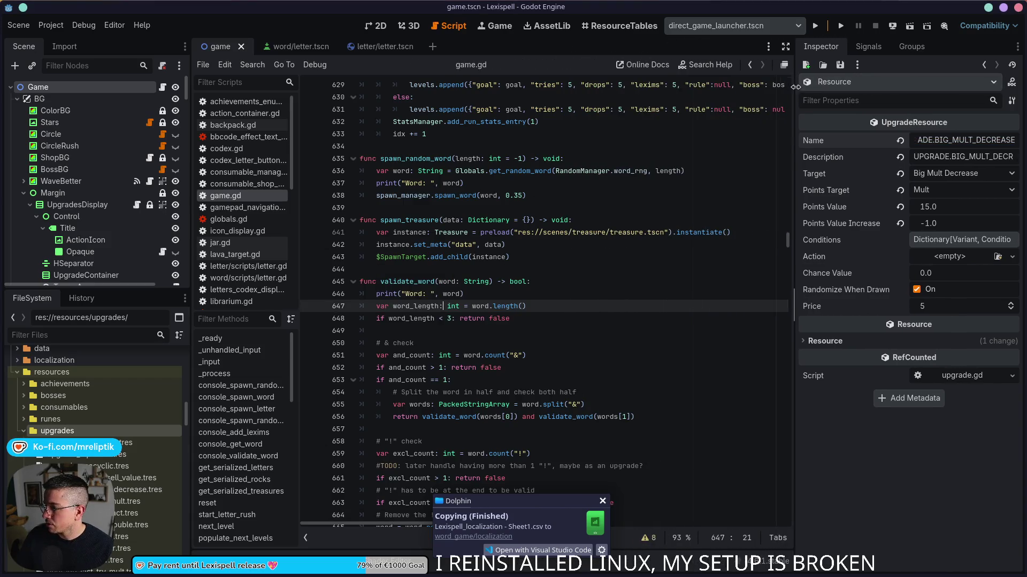
click(664, 181)
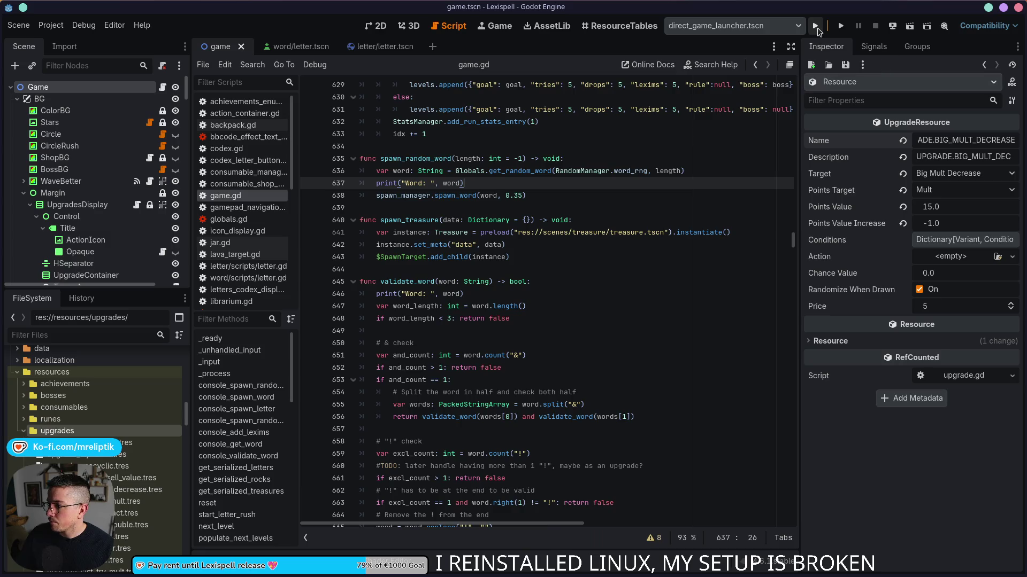
click(505, 257)
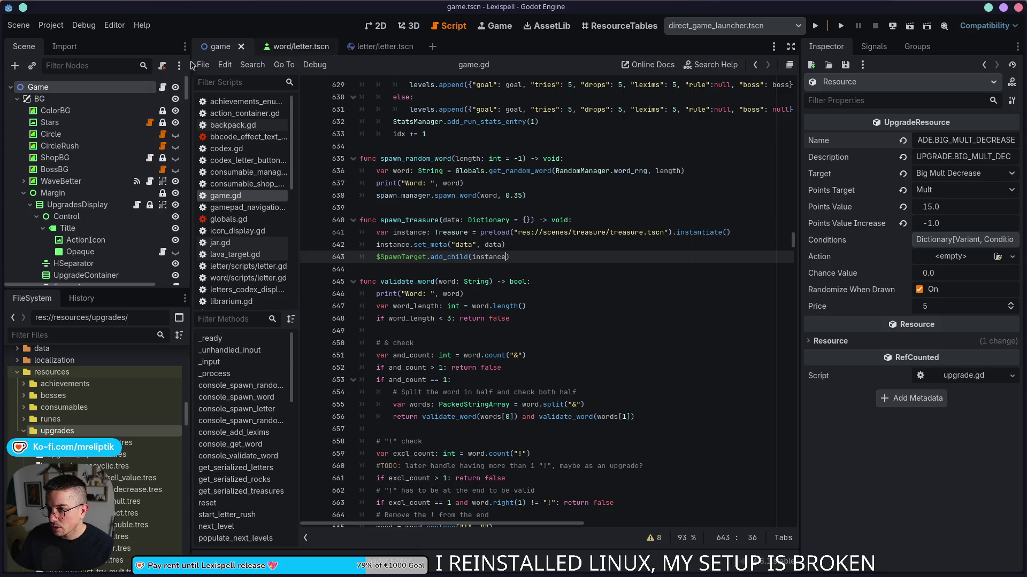
Jump to the trigger_jokers function from the game.gd methods list.
click(162, 87)
scroll(253, 442, down, 3)
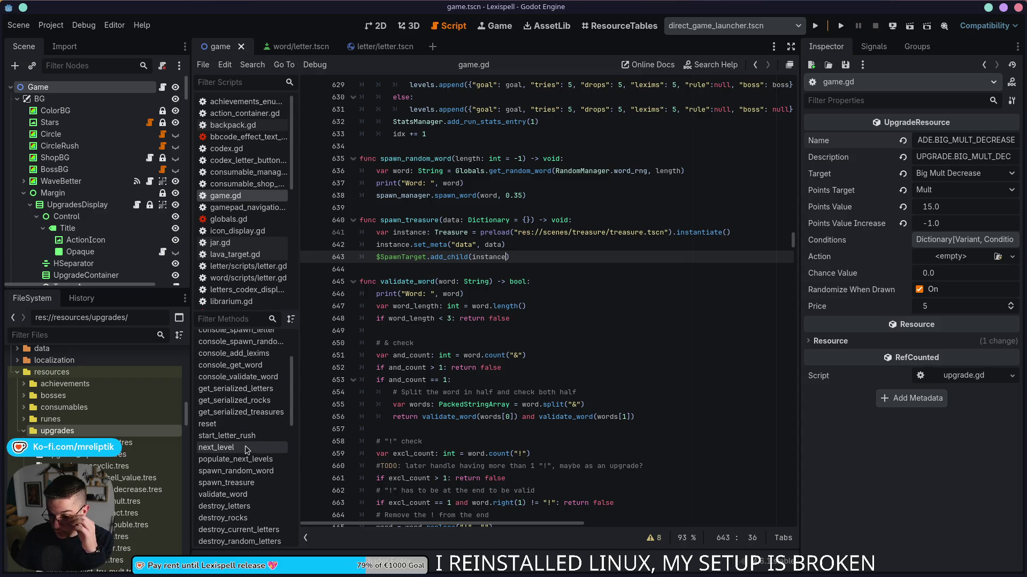
scroll(244, 459, down, 5)
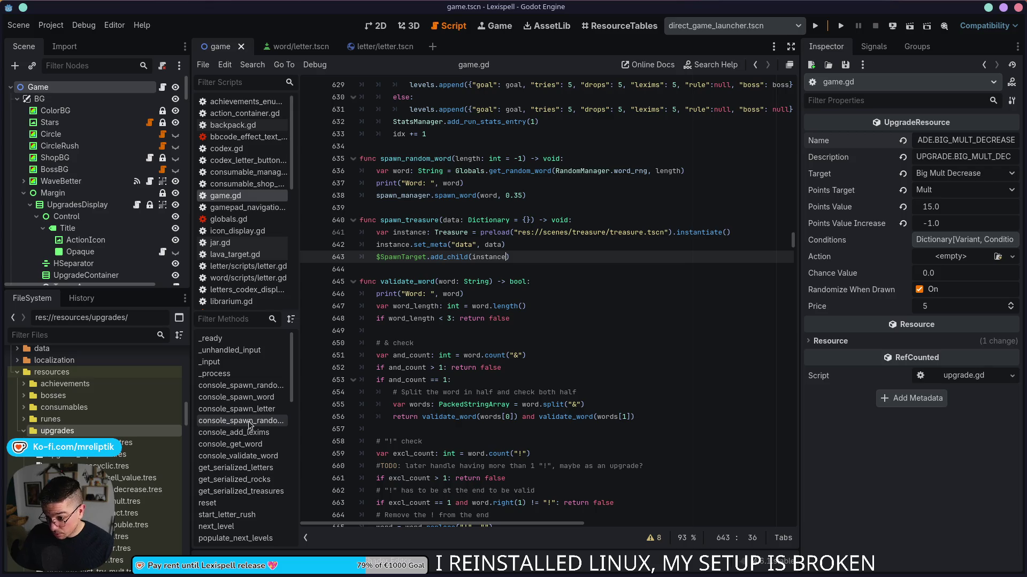
scroll(244, 434, down, 4)
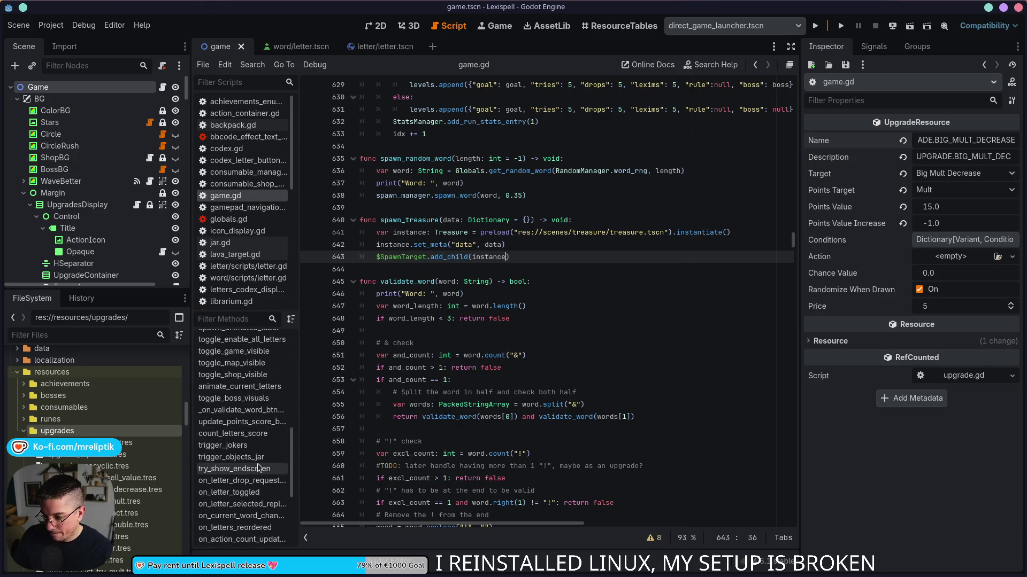
click(262, 448)
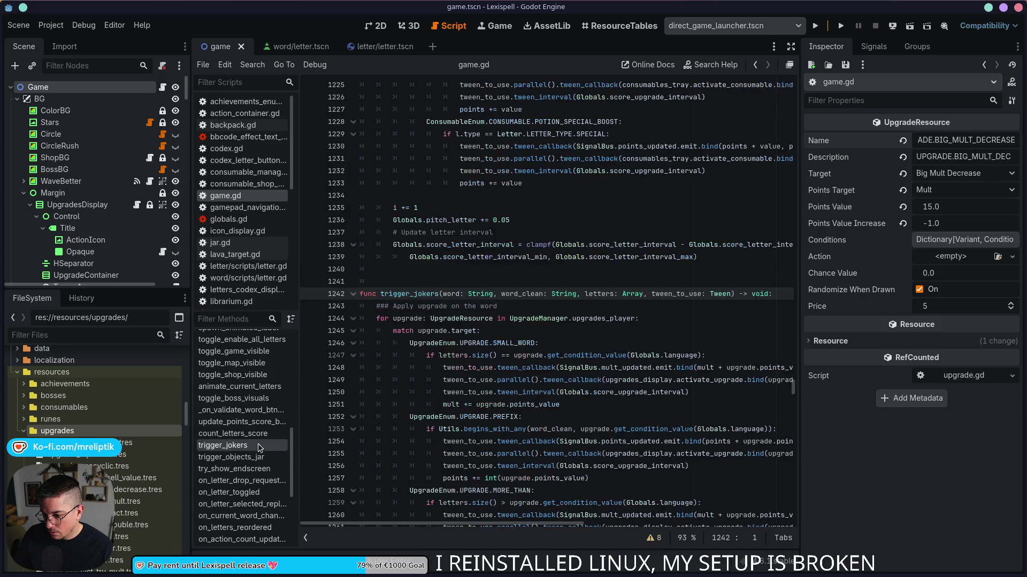
Paste a copy of the LAST_TRY_MULT case on a new line after the LETTER_STREAK branch.
scroll(505, 351, down, 10)
scroll(504, 351, down, 20)
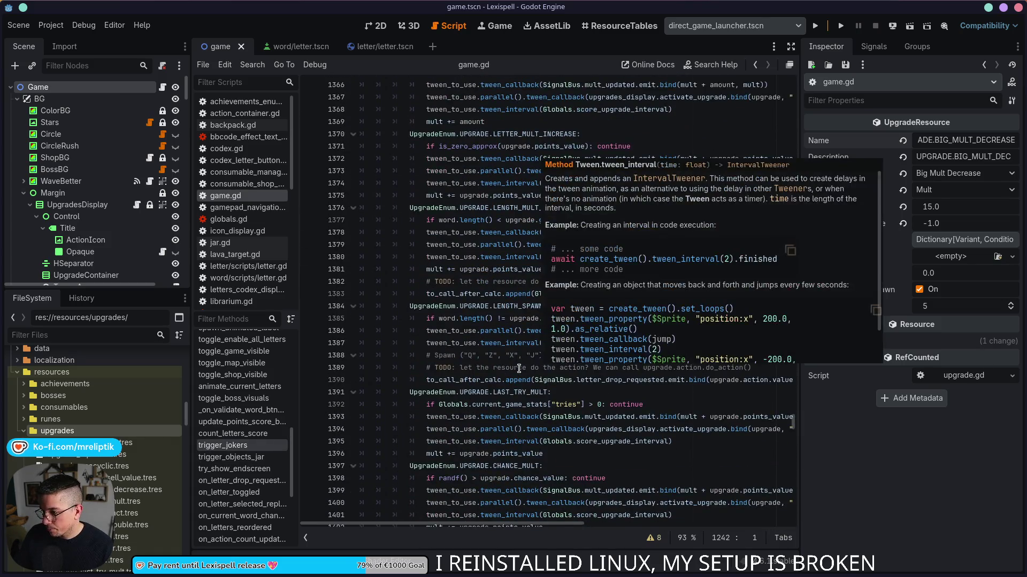
scroll(519, 369, down, 5)
drag(541, 344, 409, 282)
scroll(496, 361, down, 5)
scroll(496, 361, down, 6)
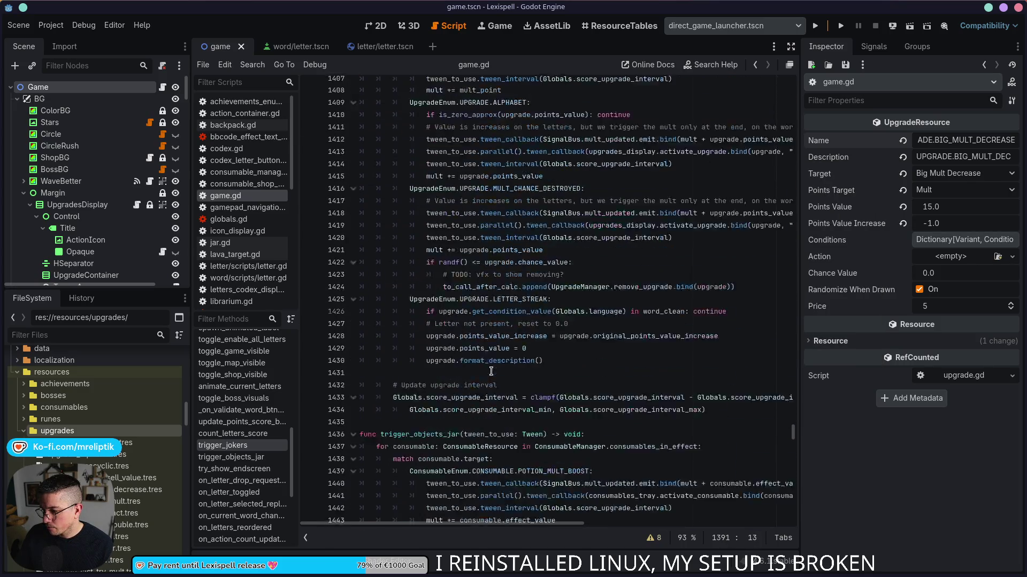
click(558, 318)
key(Return)
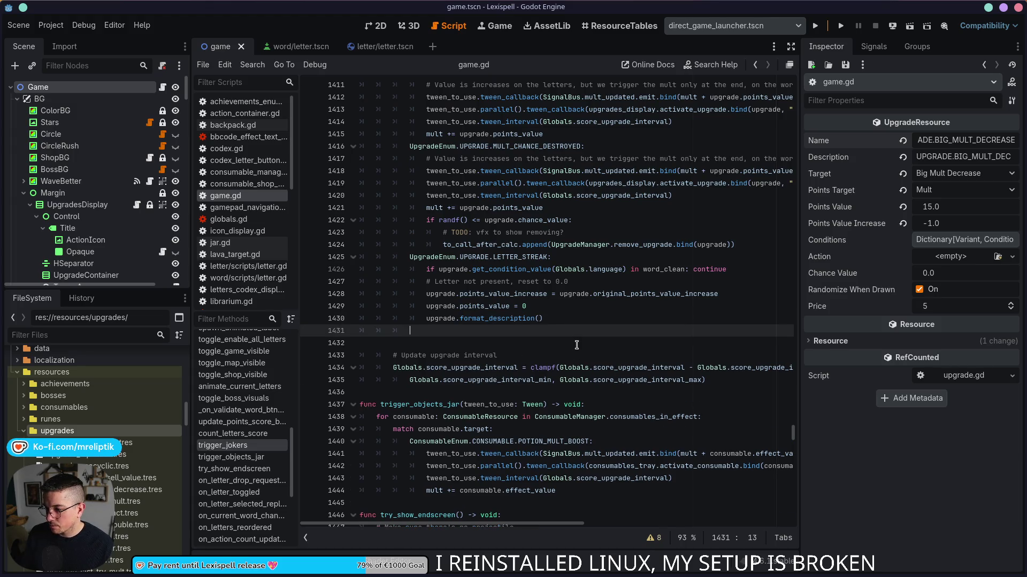
key(ctrl+v)
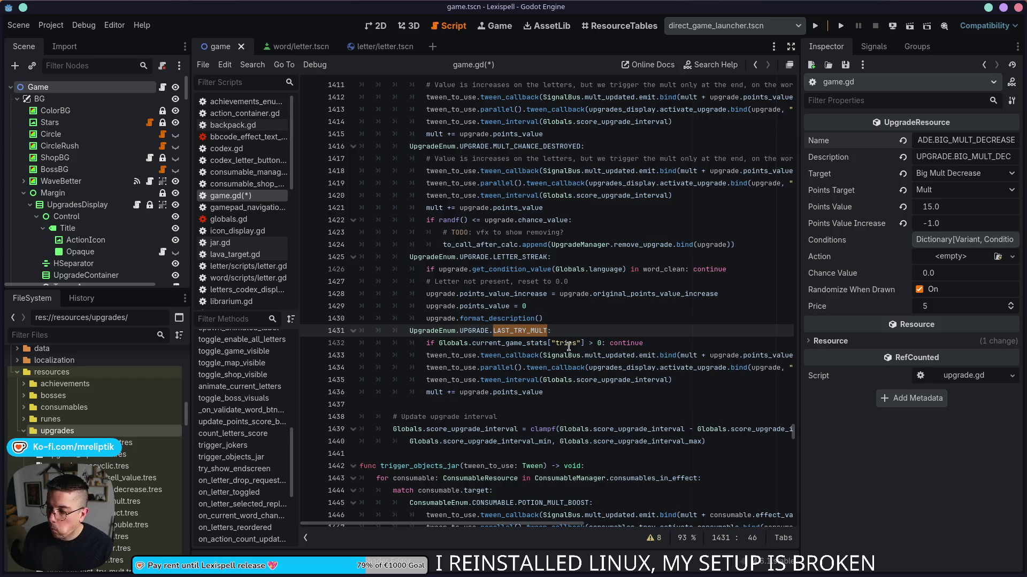
Rename the copied case to BIG_MULT_DECREASE and delete its tries check line.
text(BIG)
key(Return)
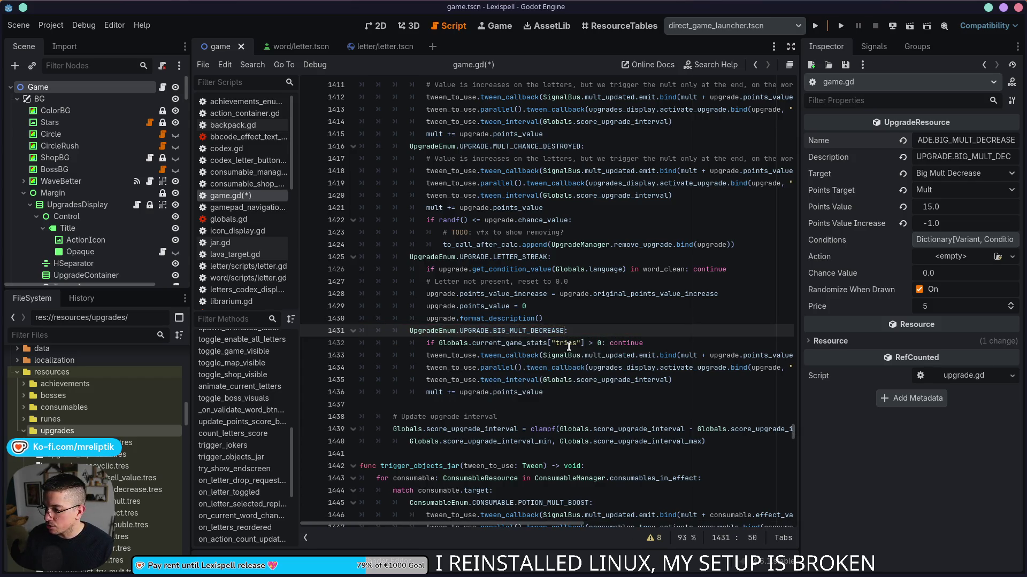
click(557, 342)
key(ctrl+shift+k)
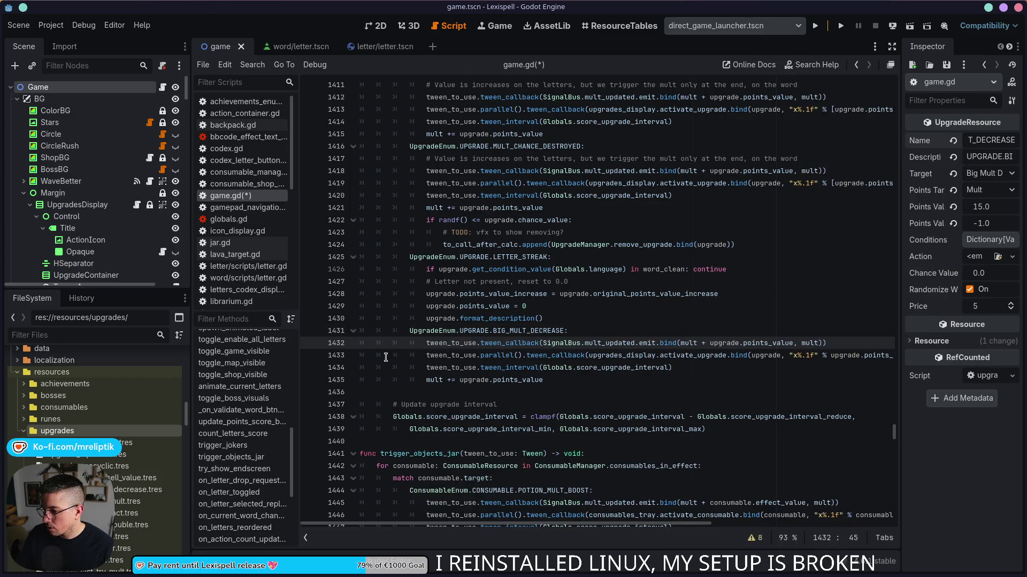
Start a new line under the mult increment that begins with upgrade.points_value.
click(472, 380)
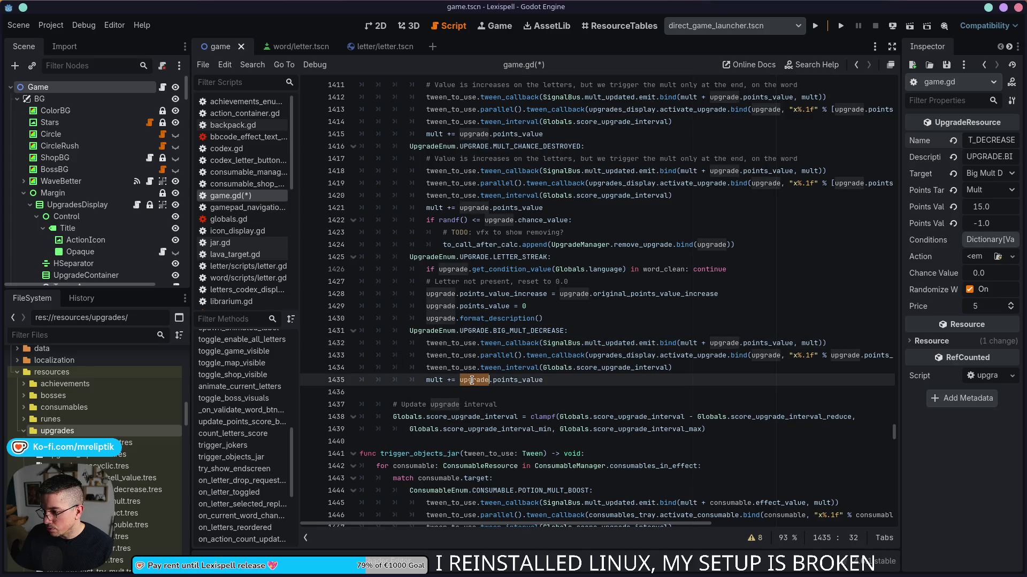
double_click(516, 380)
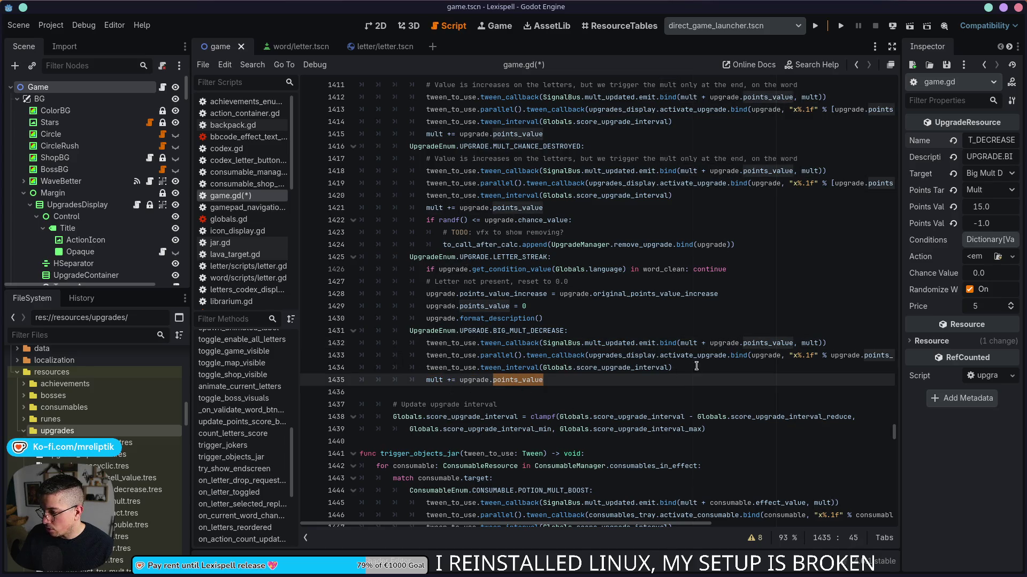
click(598, 335)
click(642, 392)
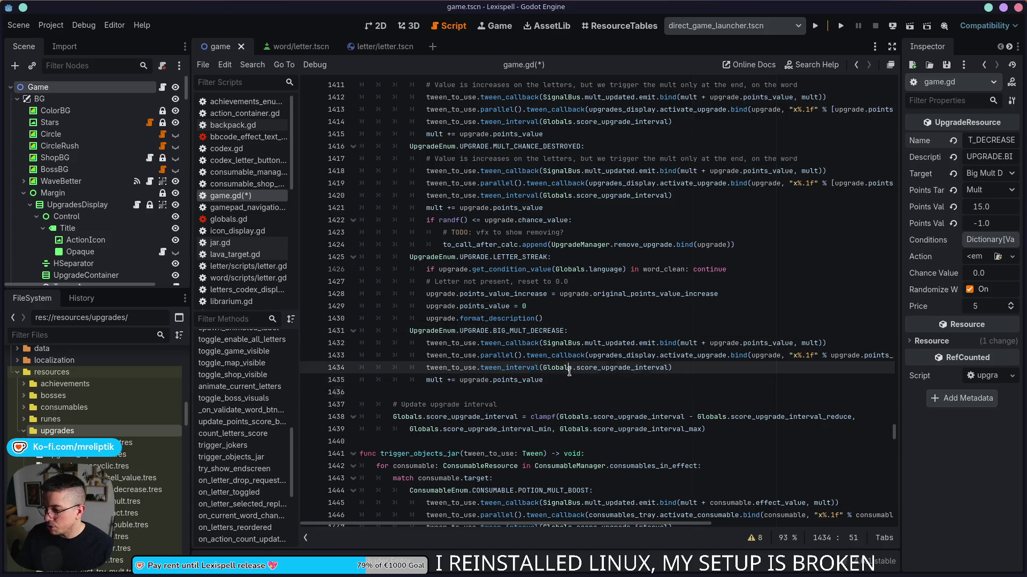
click(674, 367)
click(695, 380)
key(Return)
text(i)
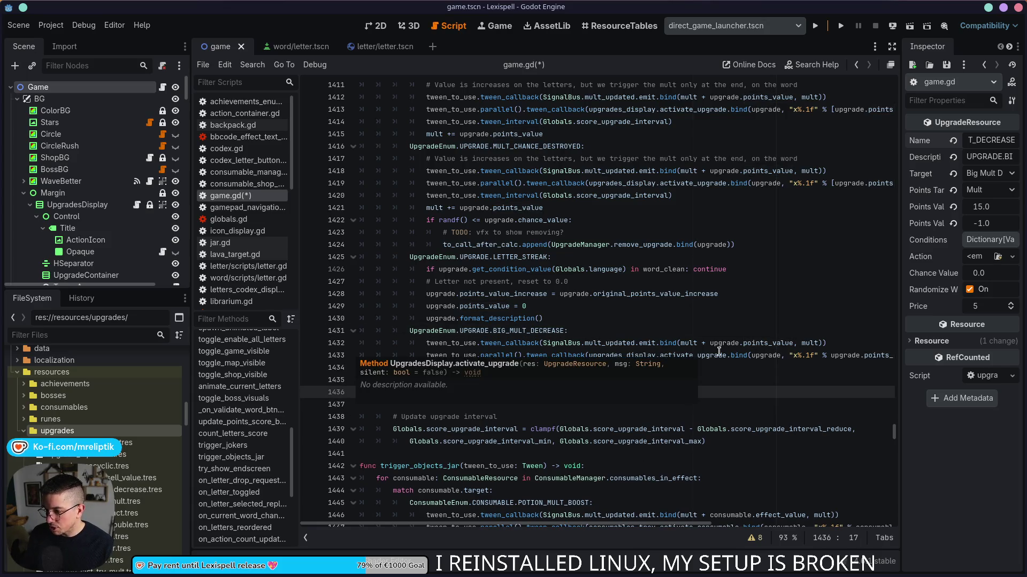
key(Escape)
text(gra)
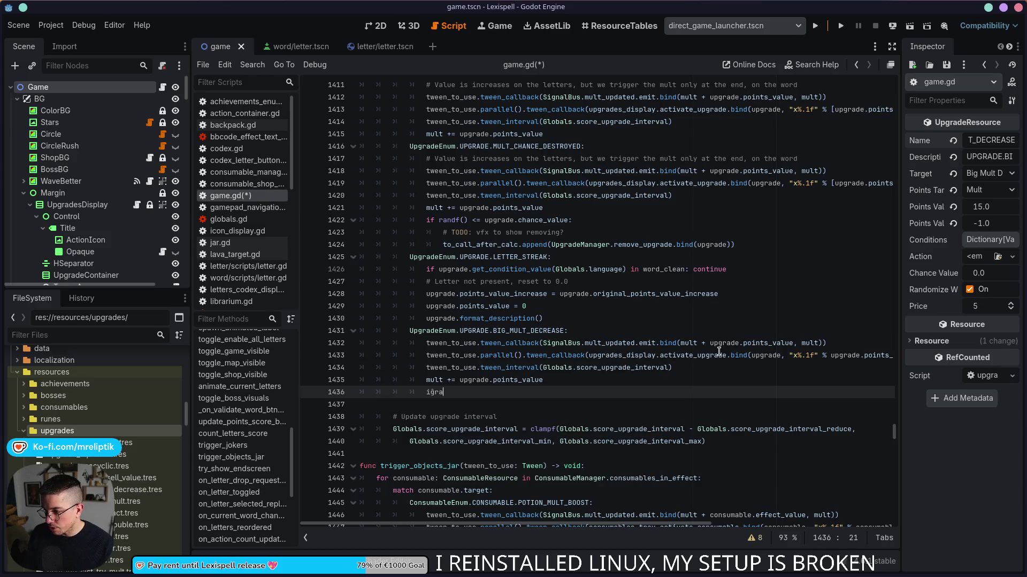
text(upgrade)
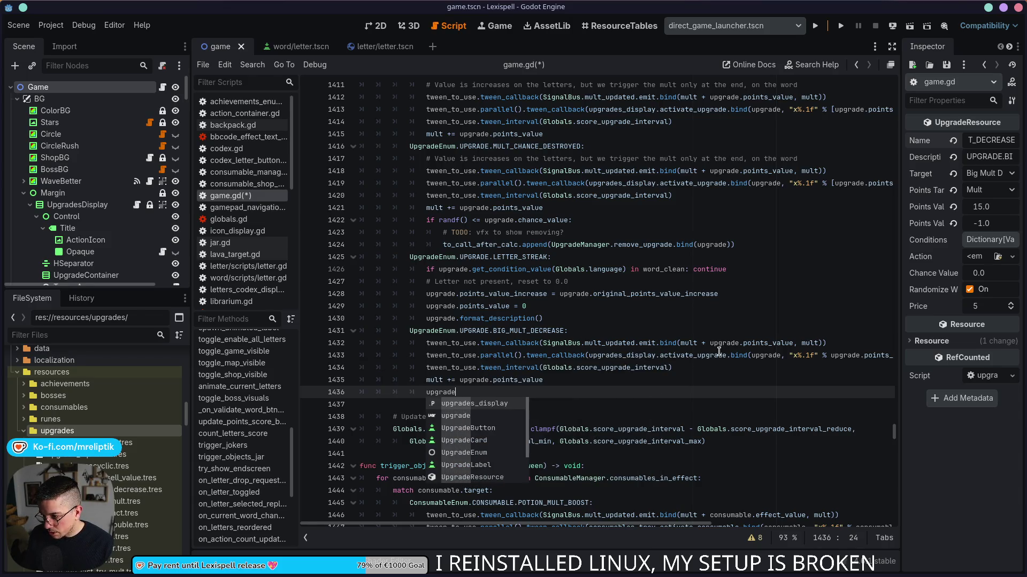
key(Escape)
text(.point)
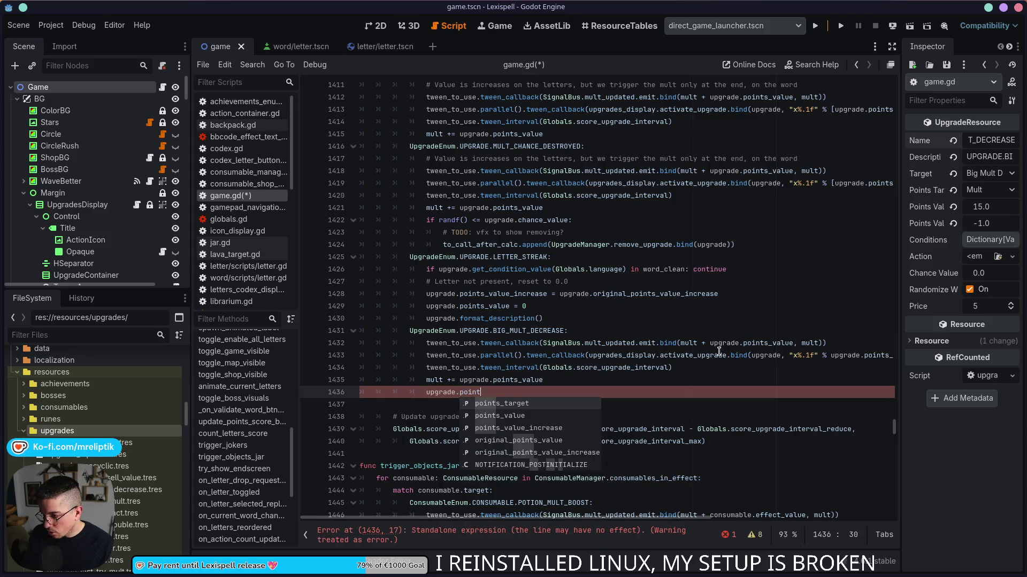
key(Down)
key(Return)
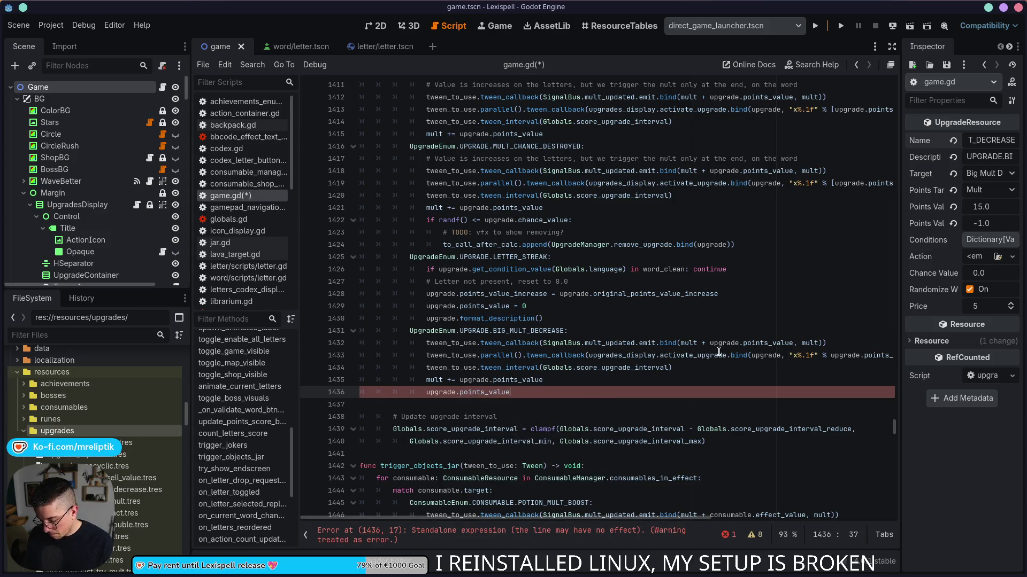
Assign clampf(upgrade.points_value + upgrade.points_value_increase, 0.0, 10000.0) and save game.gd.
text( = clamp)
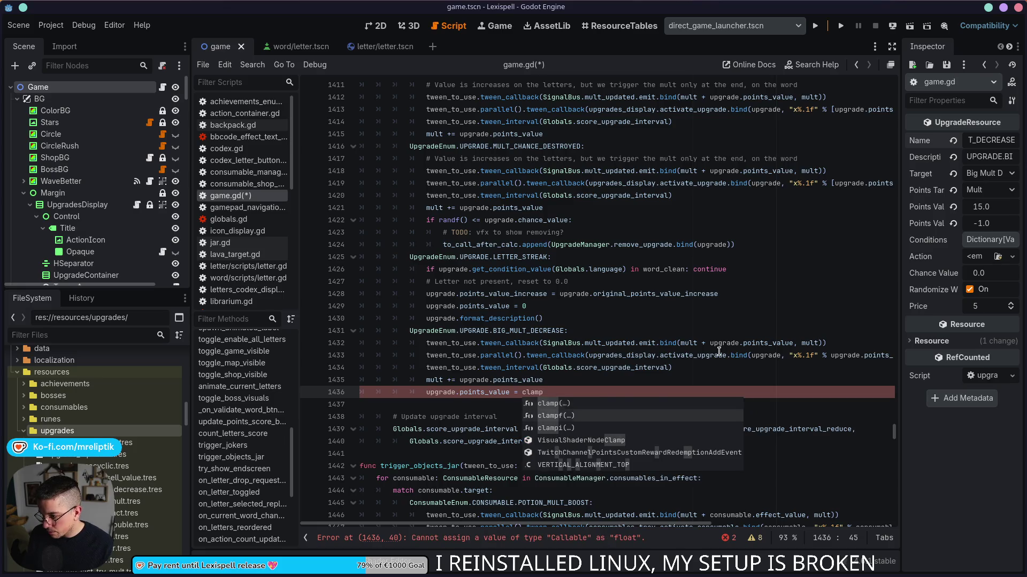
key(Return)
text(0,)
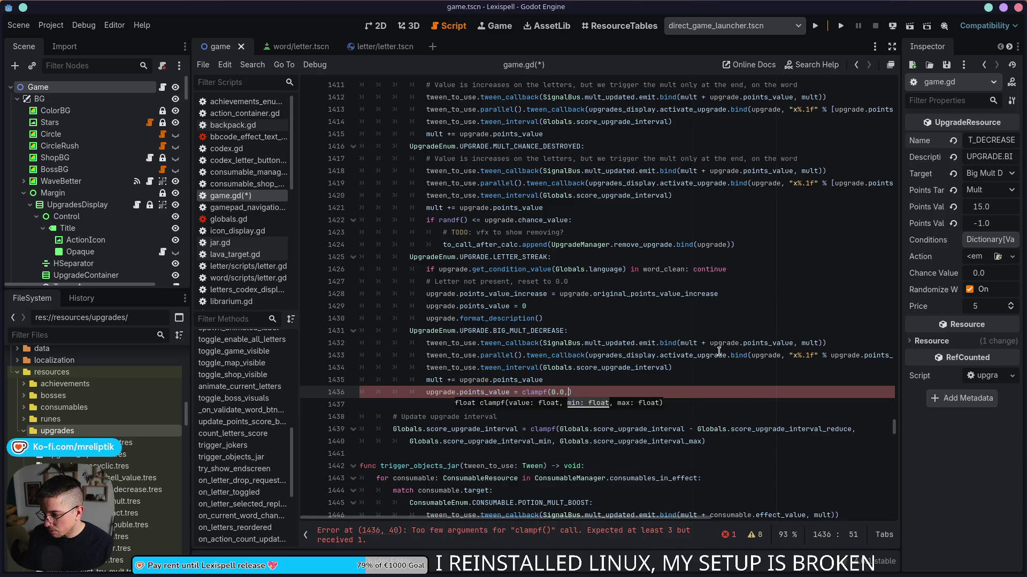
text(upgra)
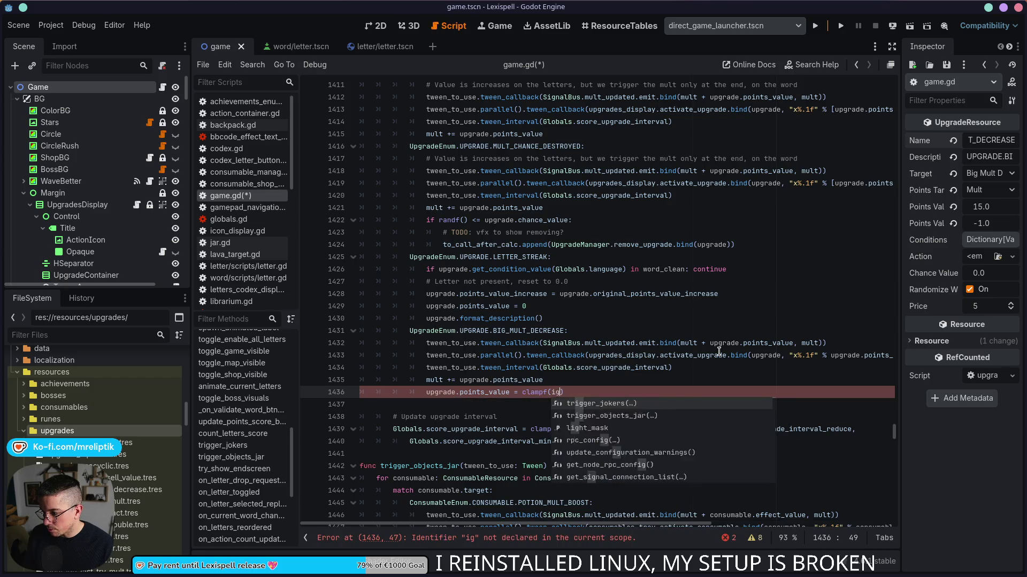
text(de.point)
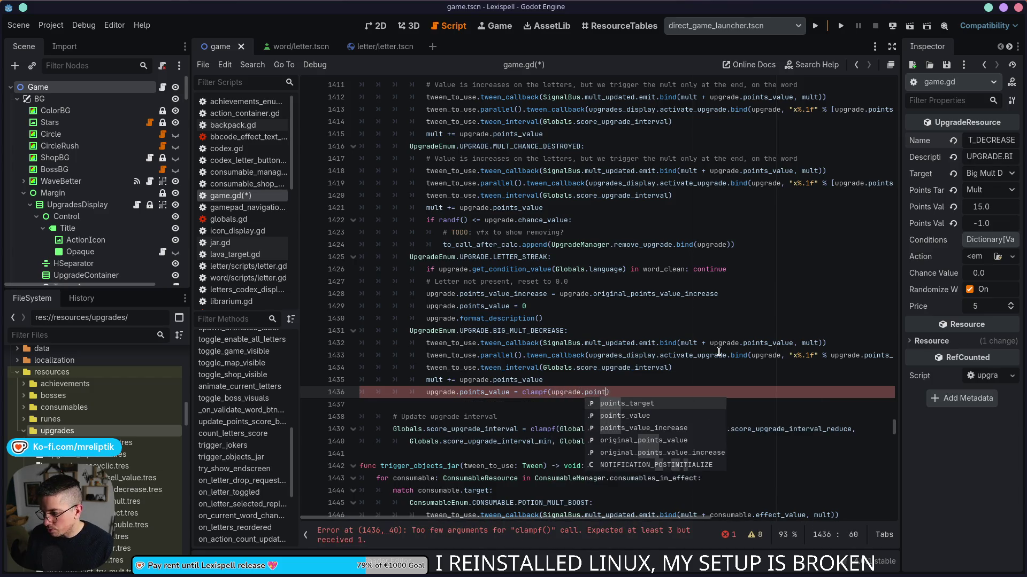
key(Return)
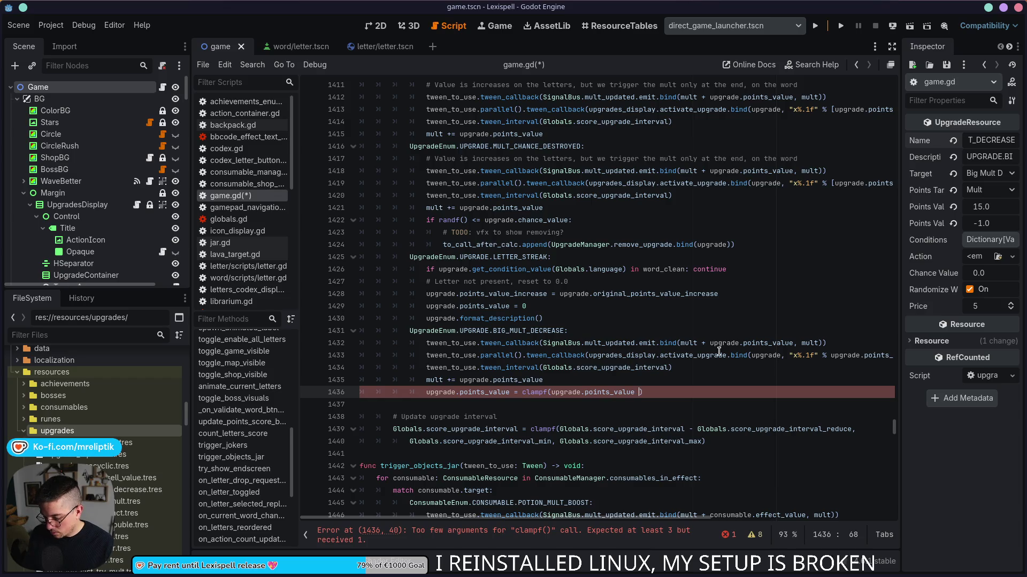
text(-)
key(BackSpace)
key(BackSpace)
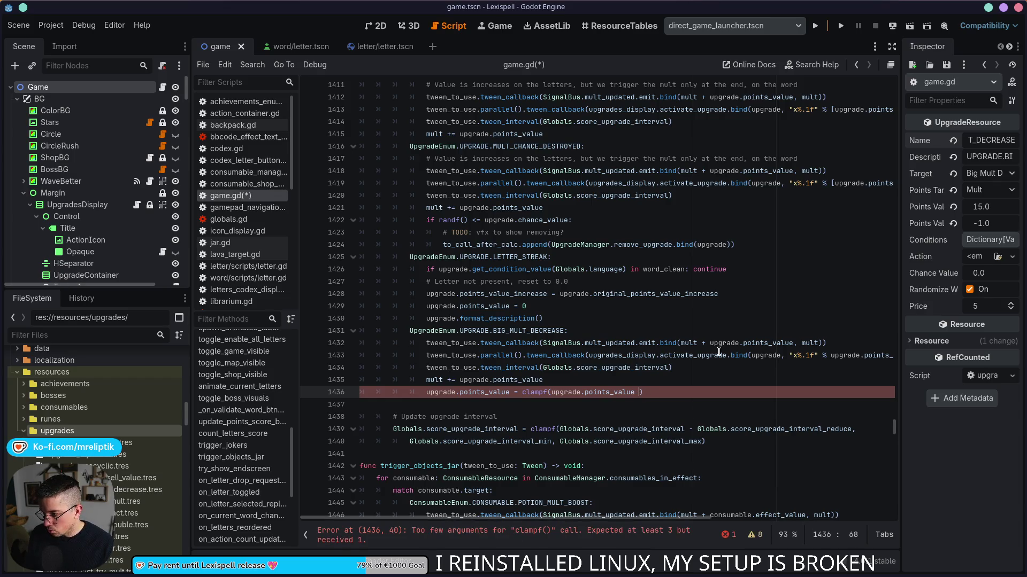
text(upgrade)
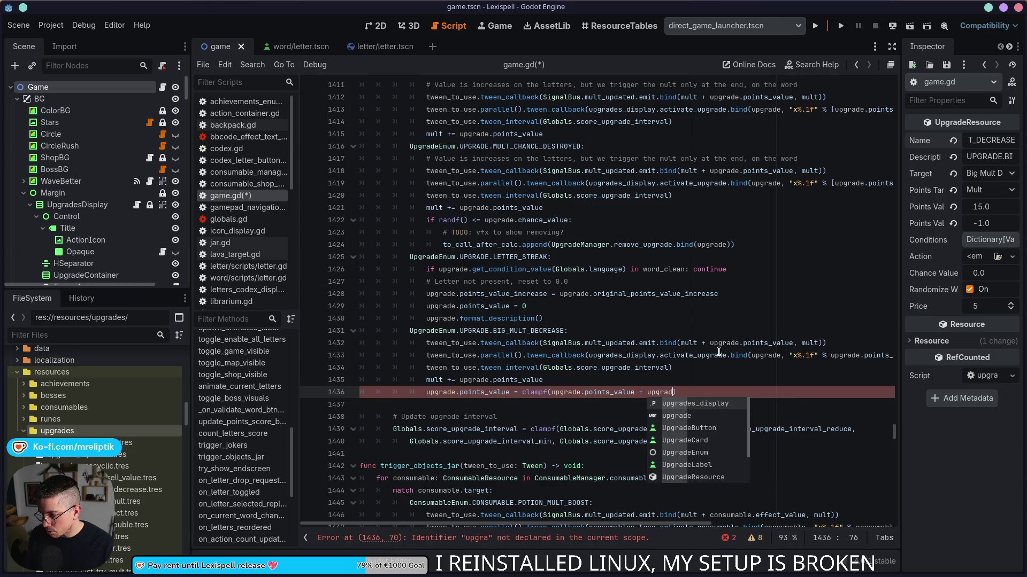
text(.point)
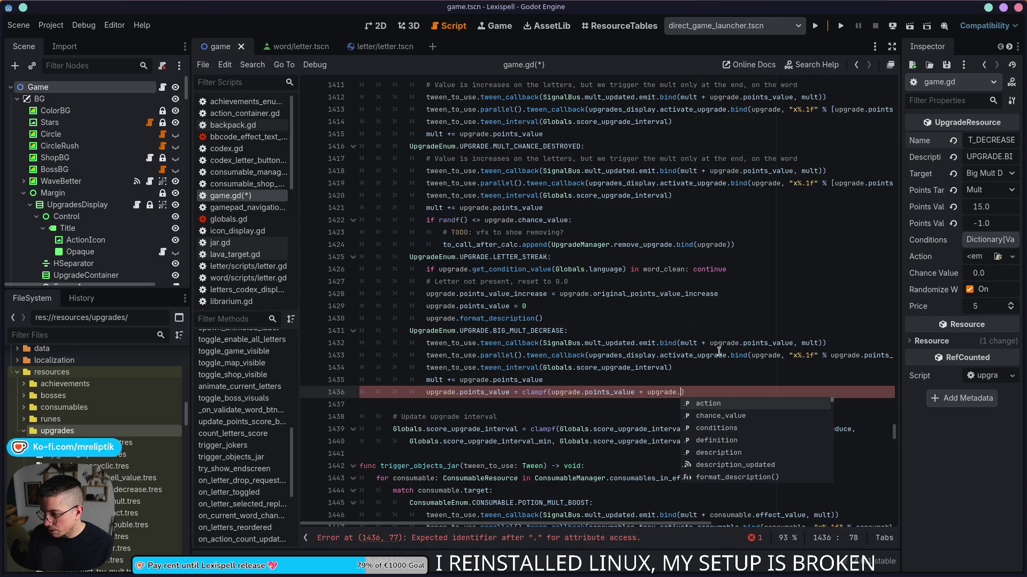
key(Down)
key(Down)
key(Return)
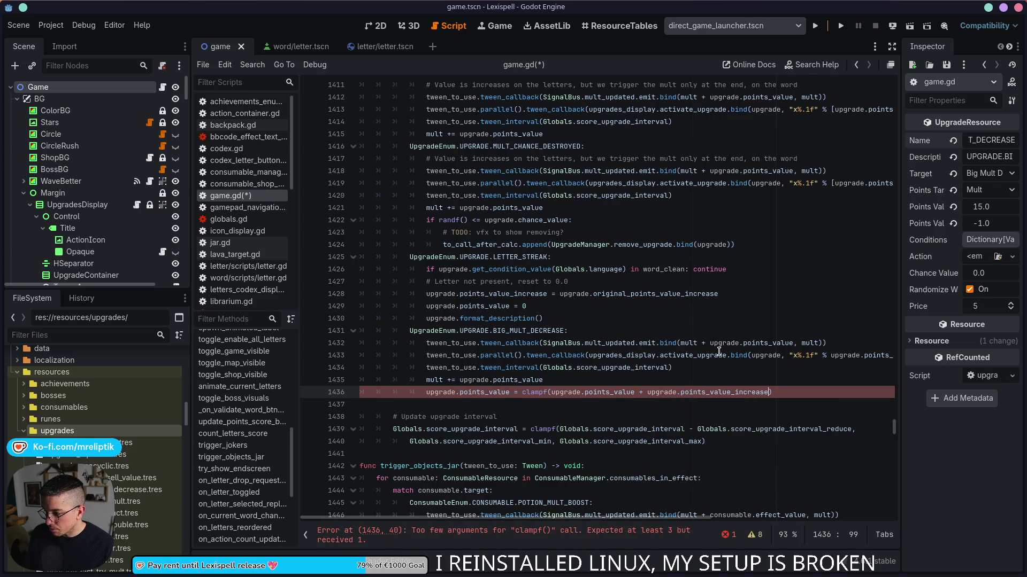
text(, 0)
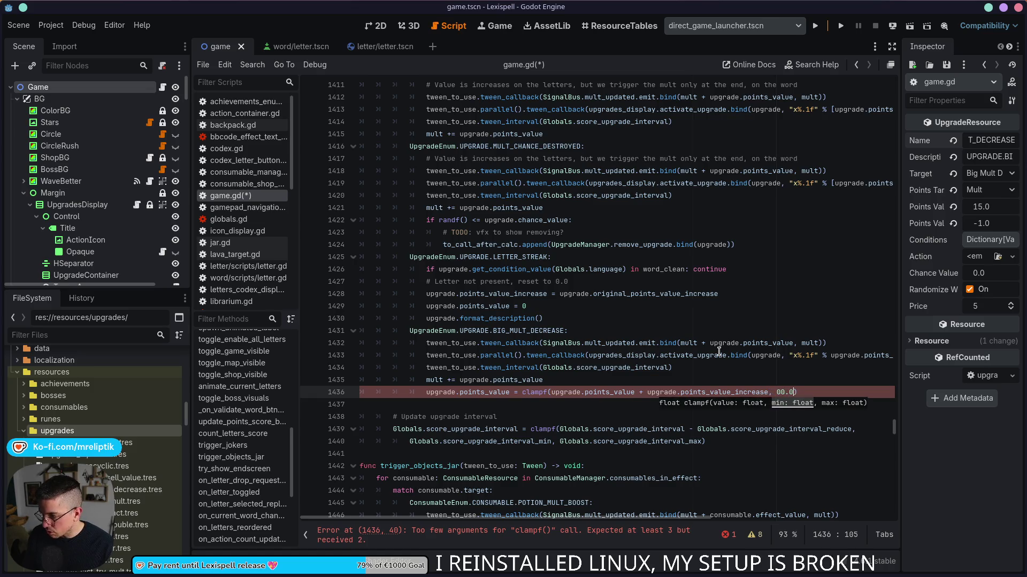
text(.0, )
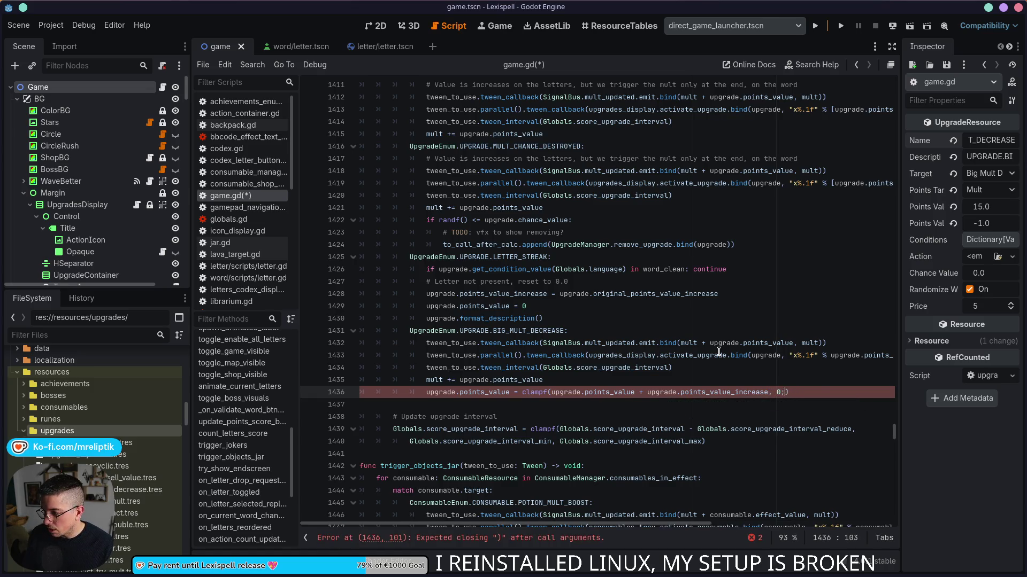
text(10000.0)
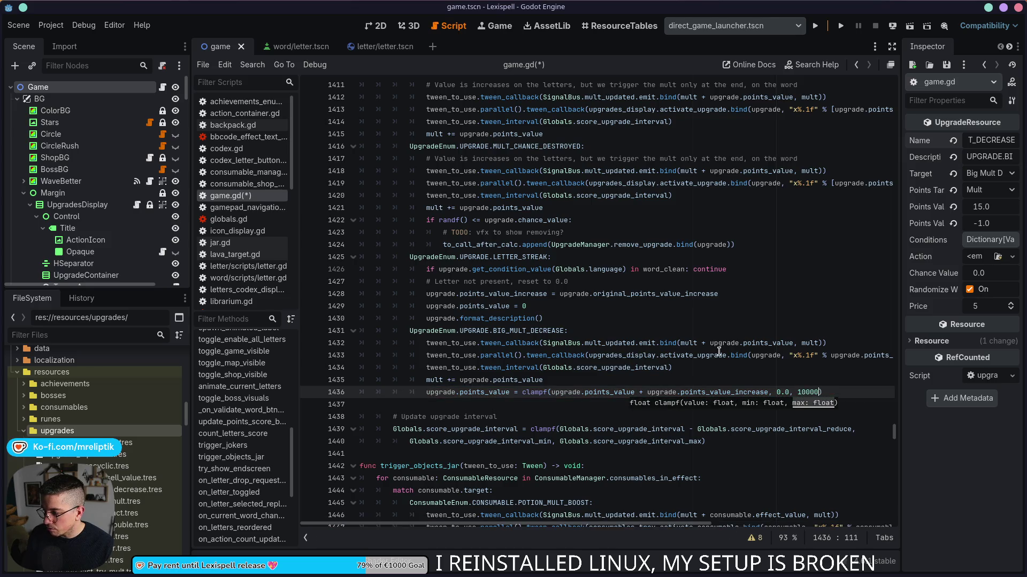
text())
key(ctrl+s)
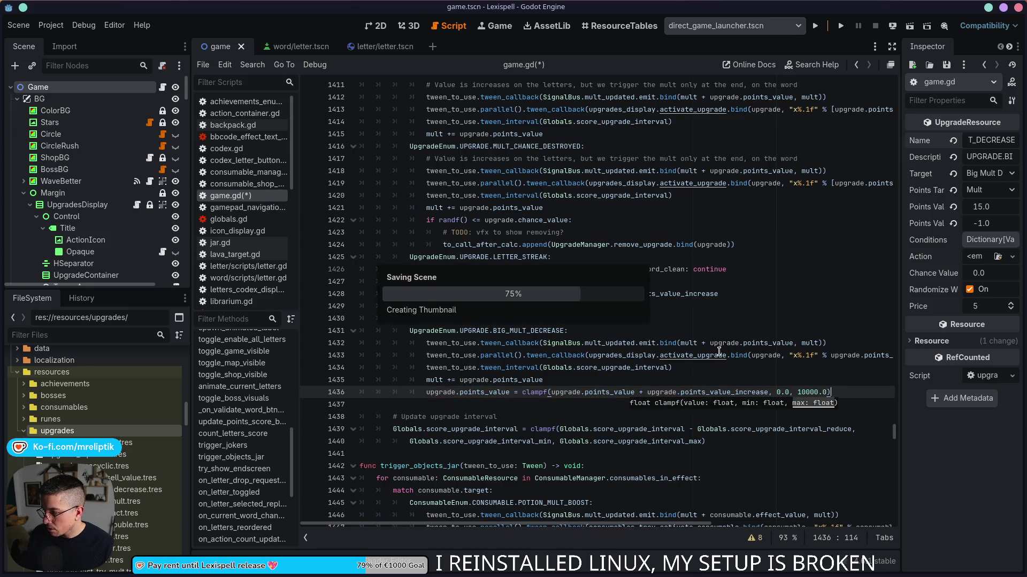
Place the format_description() call below the clampf line and save game.gd again.
click(566, 318)
key(alt+Down)
key(alt+Down)
key(alt+Down)
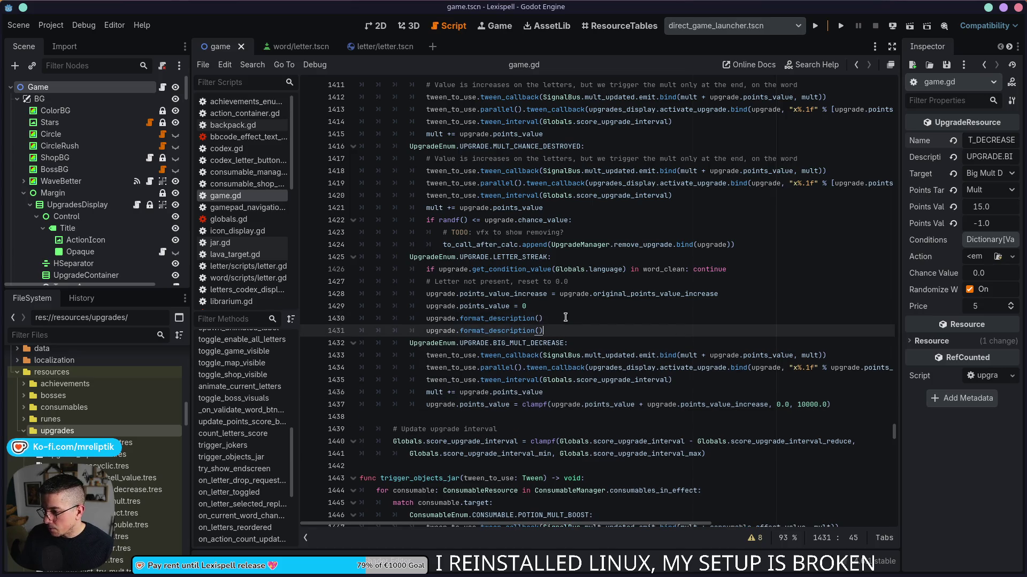
key(ctrl+s)
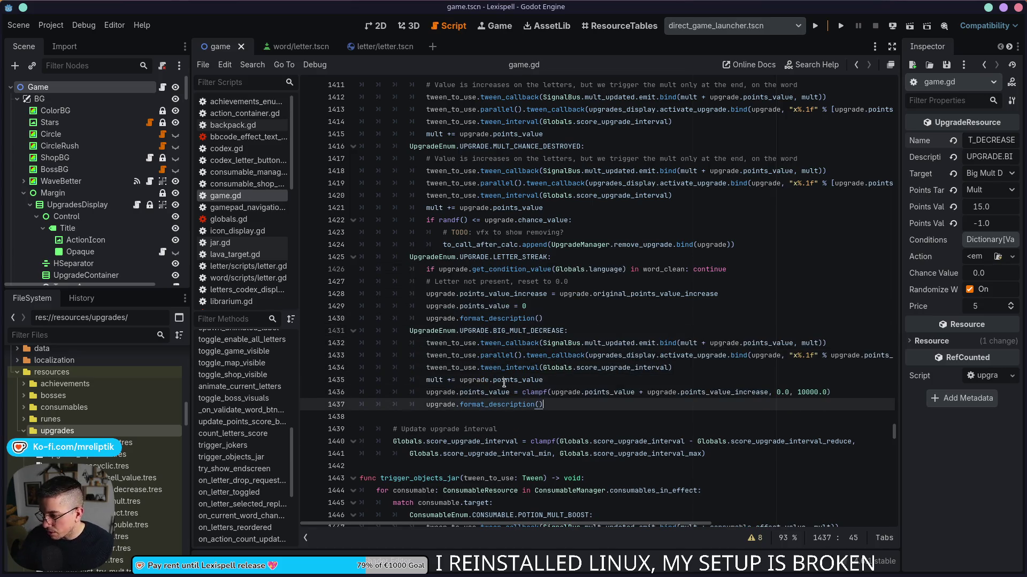
double_click(514, 379)
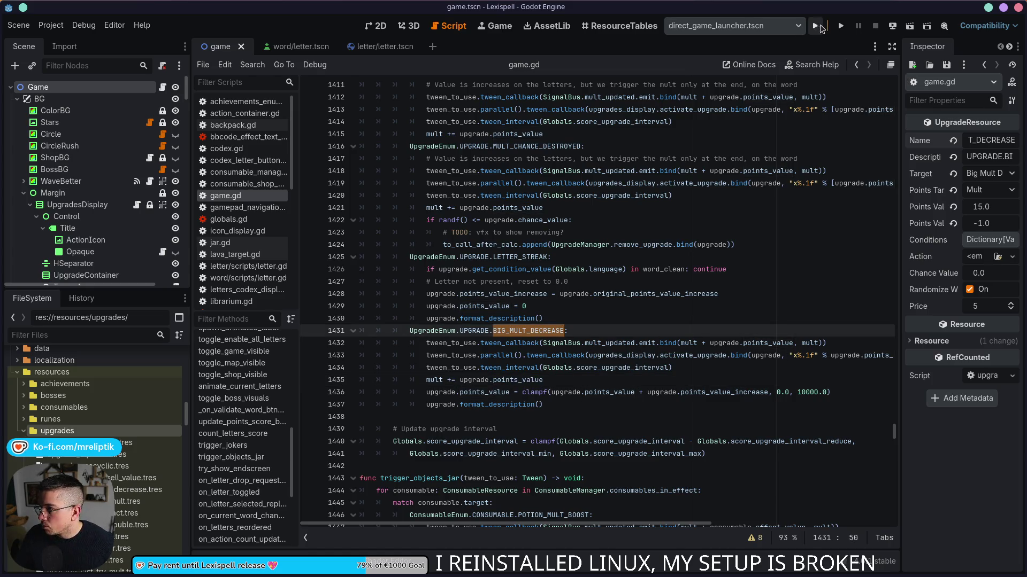
Run Lexispell and add DOWNHILL (+15.0 Mult but -1.0 each trigger) from the F1 debug upgrade list.
click(815, 26)
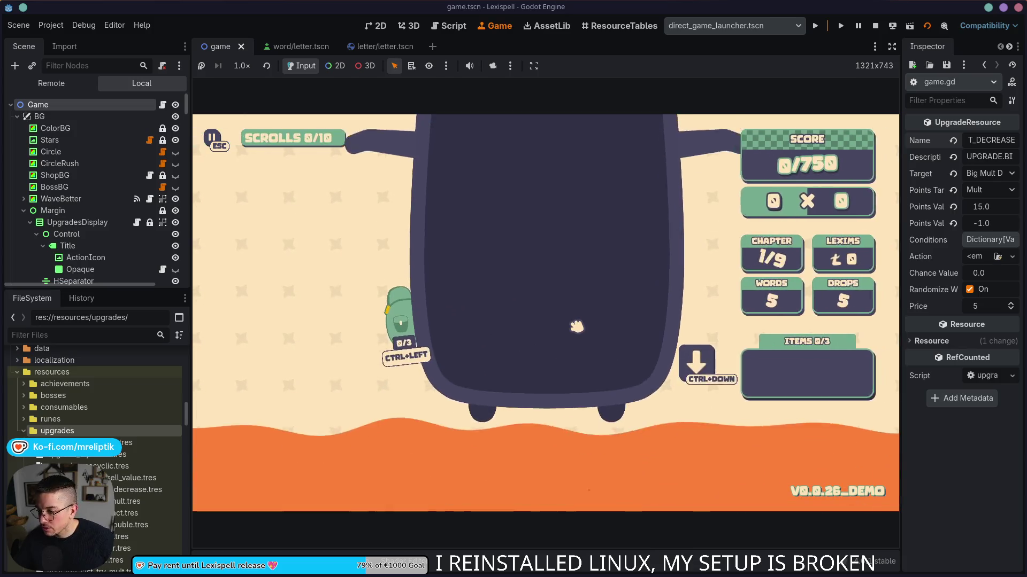
key(F1)
scroll(672, 333, down, 5)
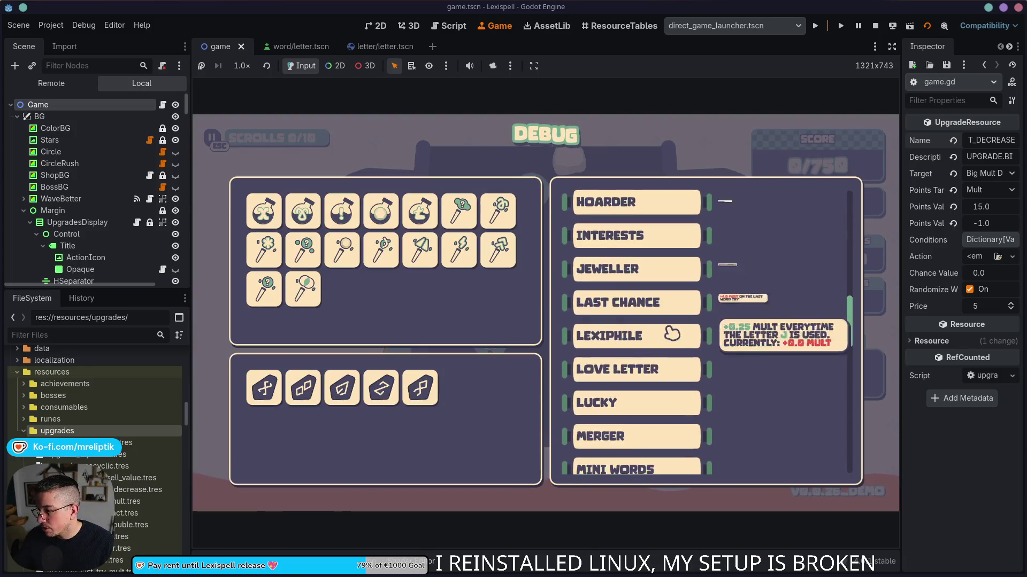
scroll(672, 334, down, 5)
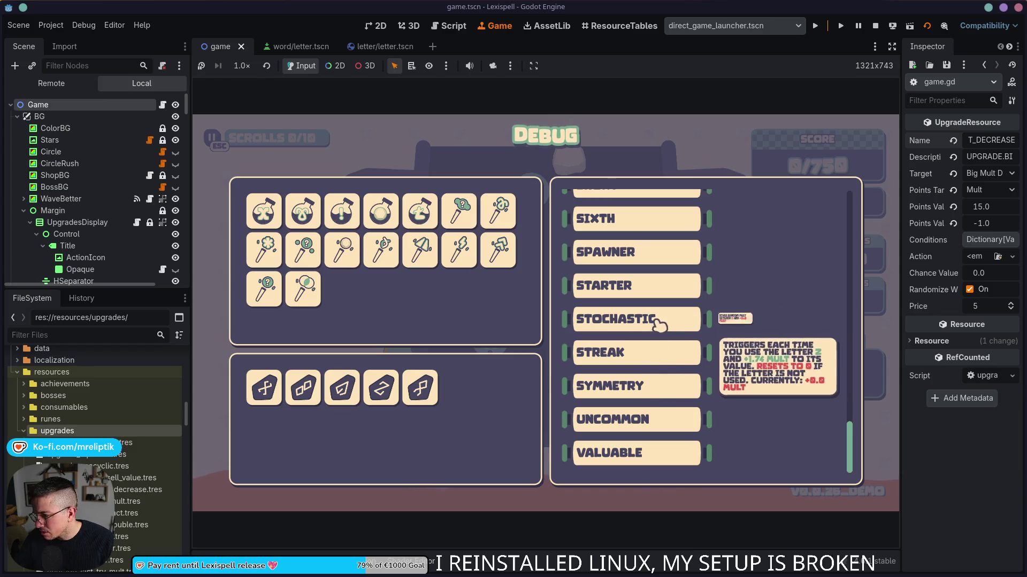
scroll(631, 350, up, 10)
scroll(598, 364, up, 3)
scroll(623, 330, down, 5)
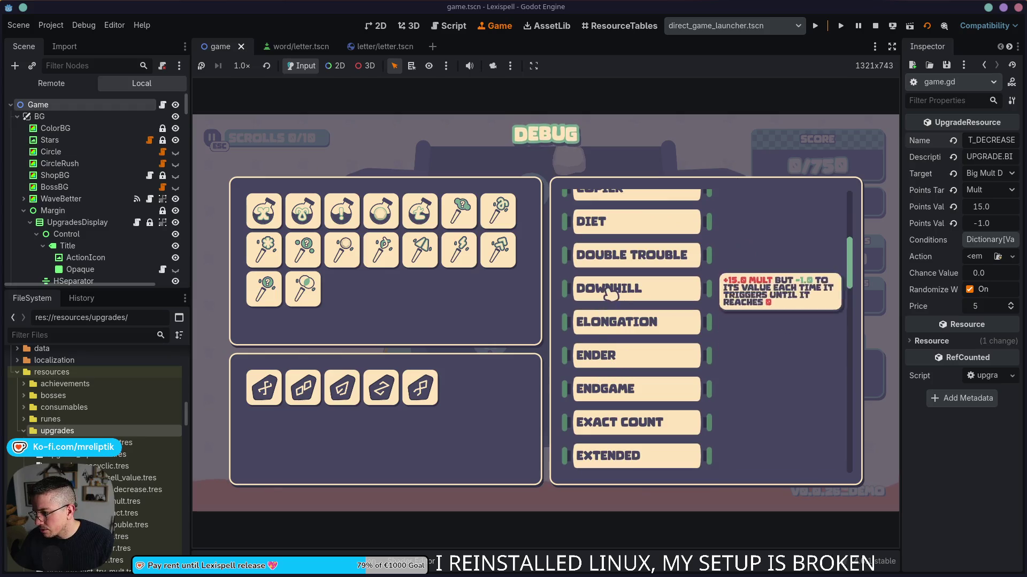
click(610, 291)
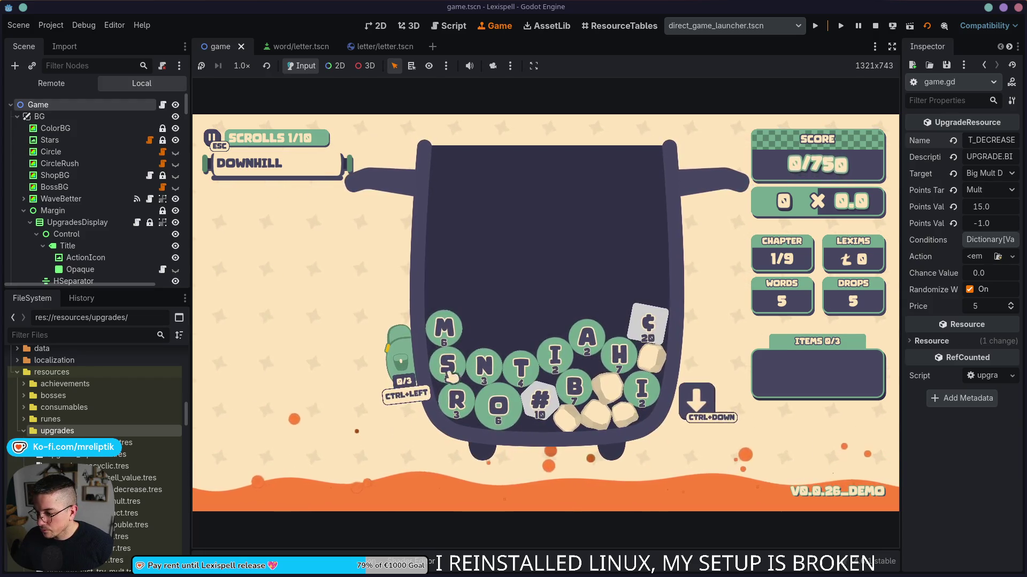
Score the words TORN and VASE in chapter 1 with Downhill active.
mouse_move(317, 176)
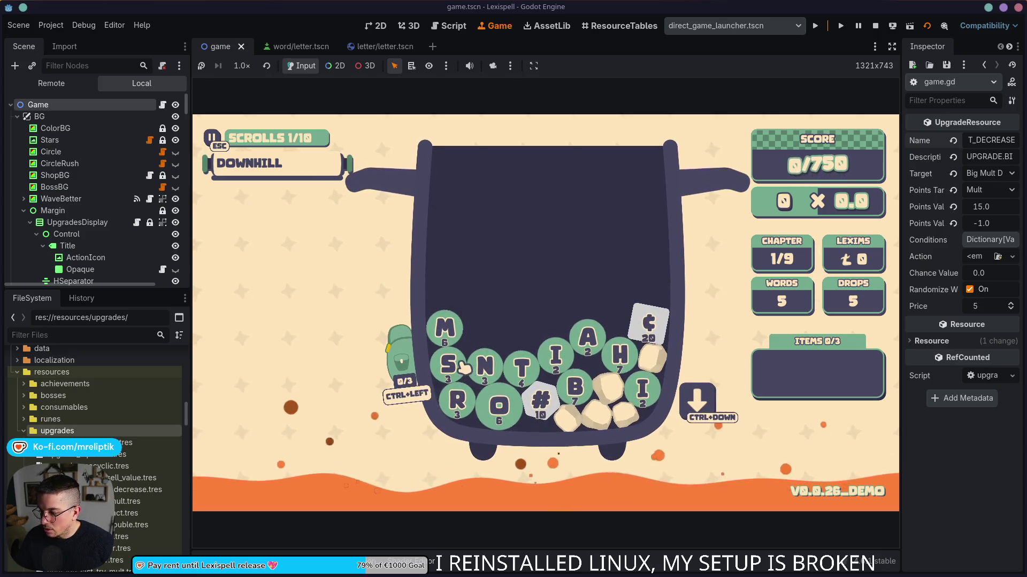
text(torn)
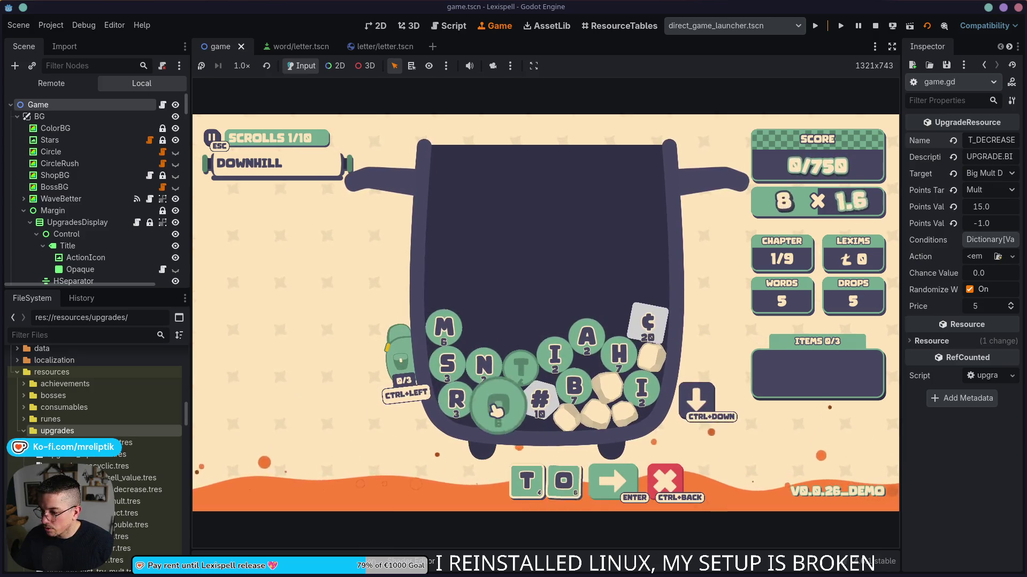
key(Return)
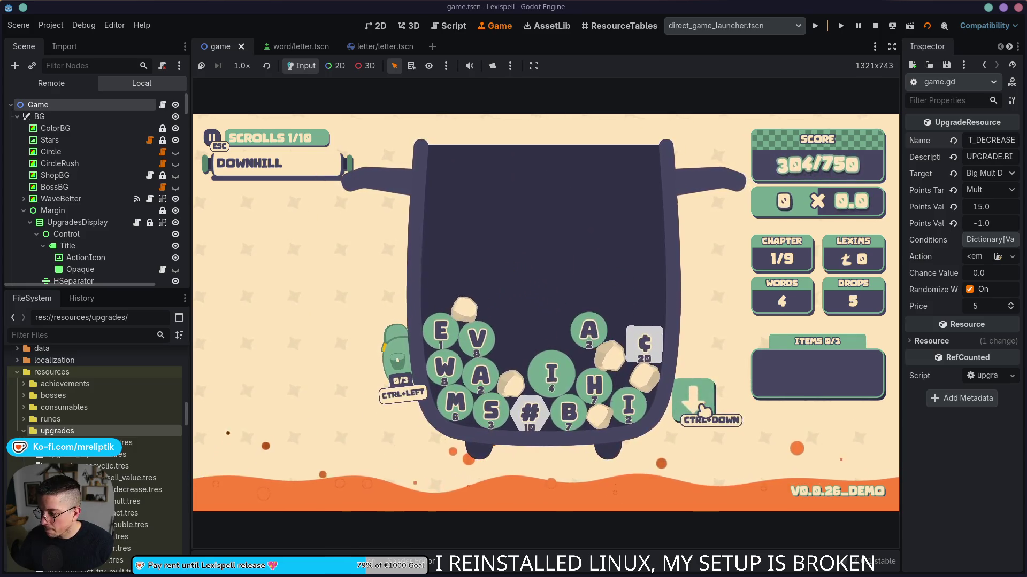
text(e)
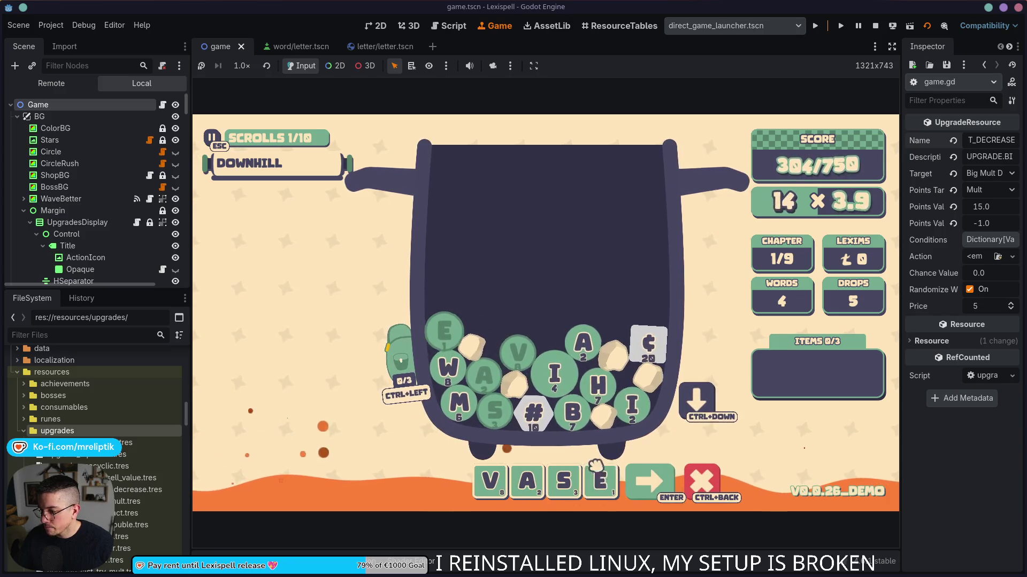
key(Return)
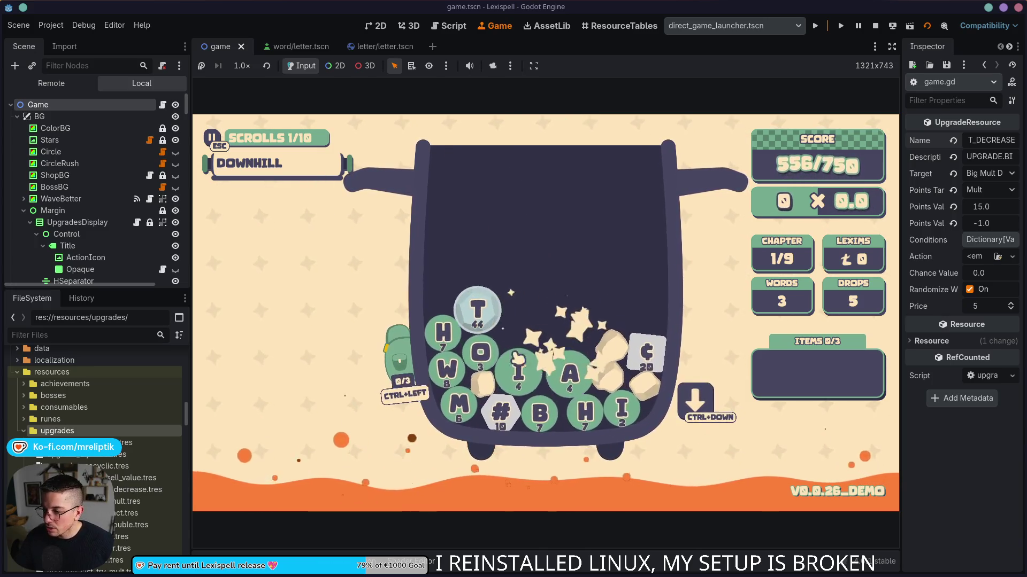
Play a word starting with T to clear at 1905/750, then buy the Exact Count scroll.
click(485, 321)
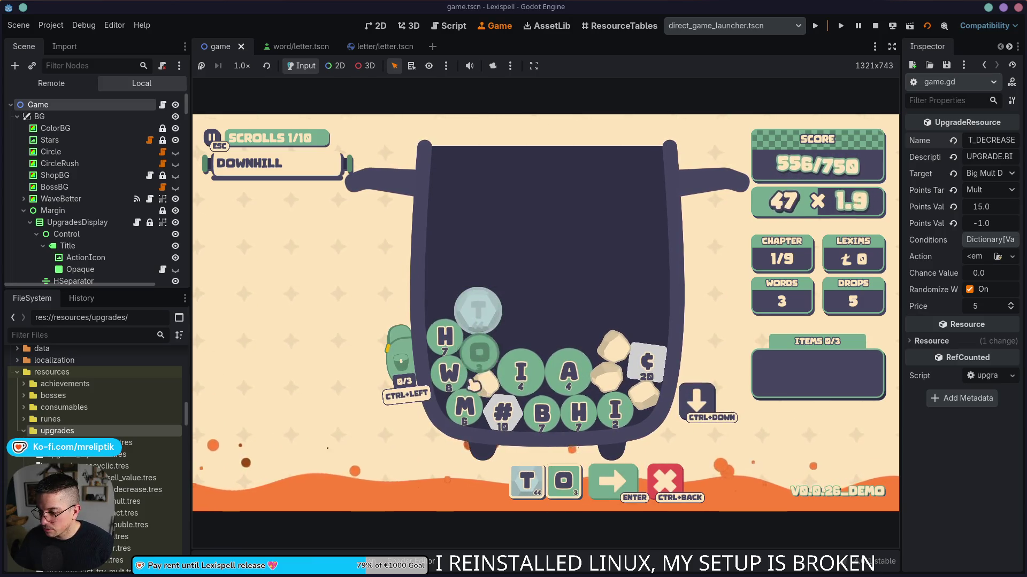
click(695, 401)
click(502, 412)
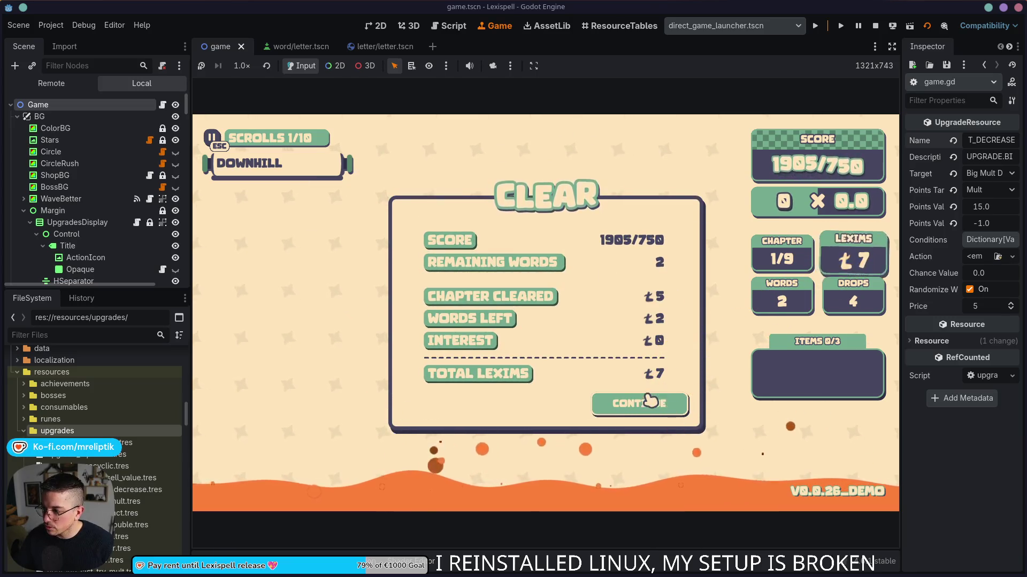
click(648, 402)
click(433, 294)
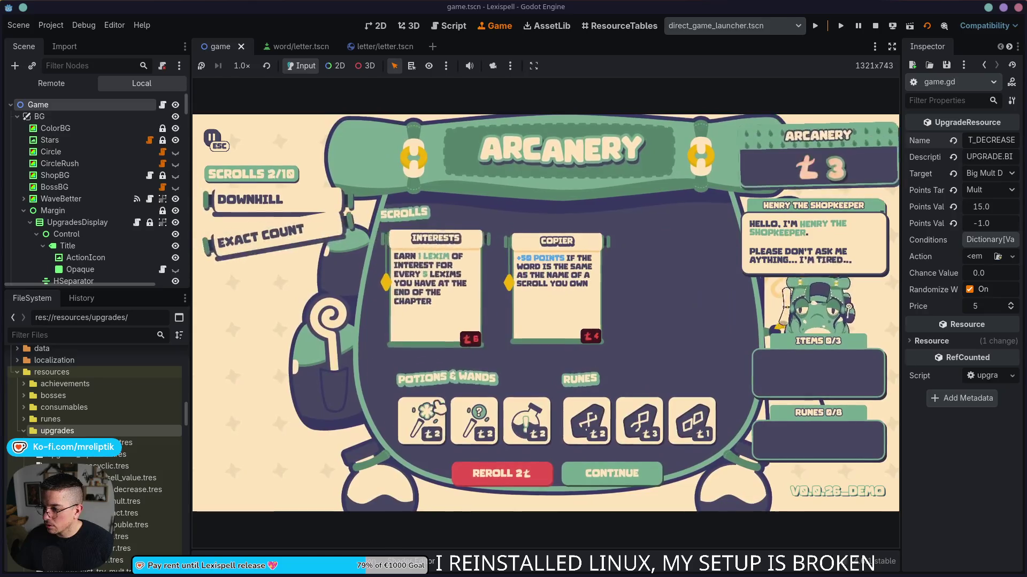
Leave the shop for chapter 2 and score the word PULPS.
click(600, 472)
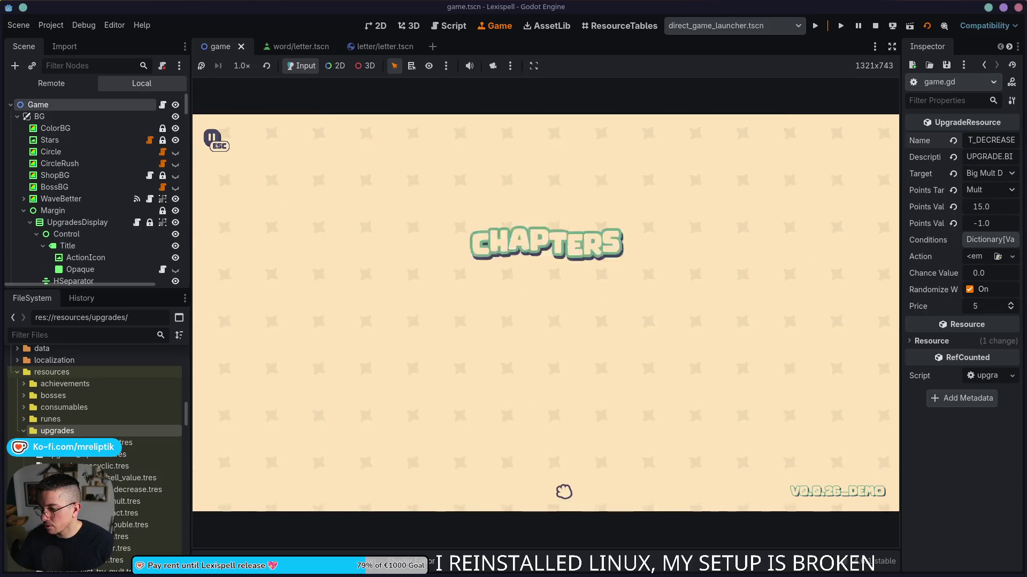
click(529, 367)
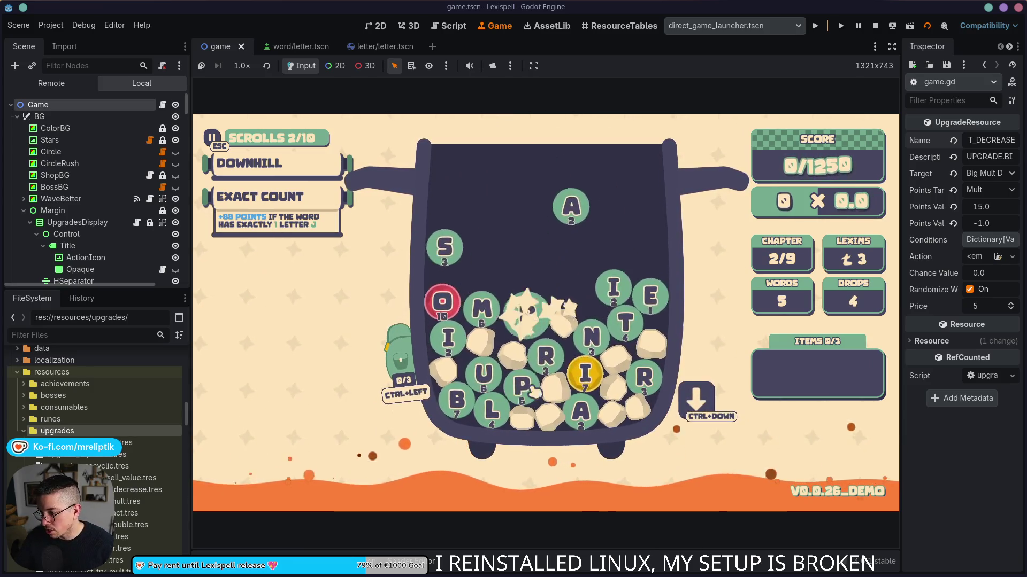
drag(532, 393, 491, 409)
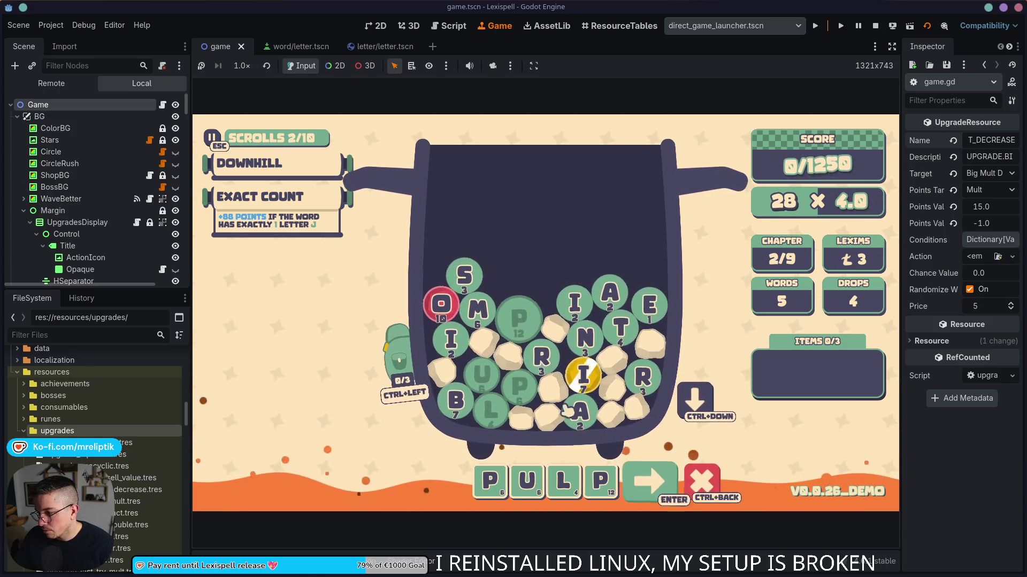
click(463, 287)
key(Return)
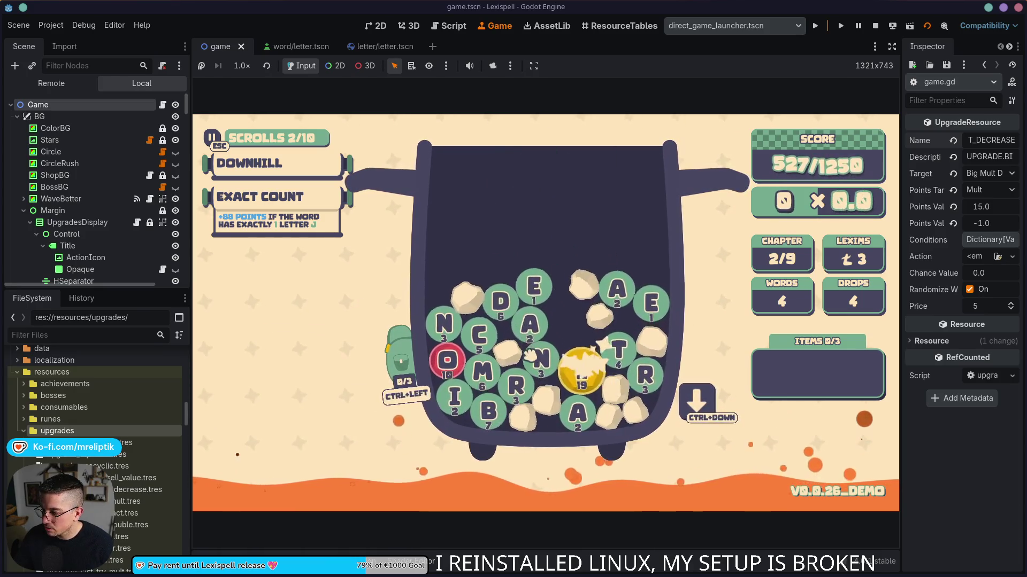
Score CRANE, bag the gold I gem, and play DYNAMIC to clear at 1312/1250.
click(484, 350)
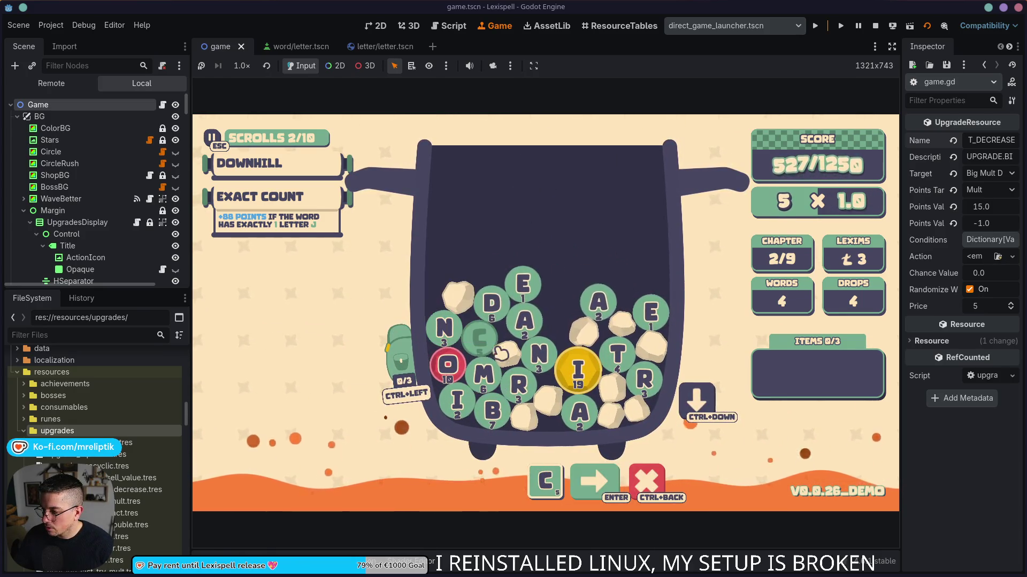
click(511, 323)
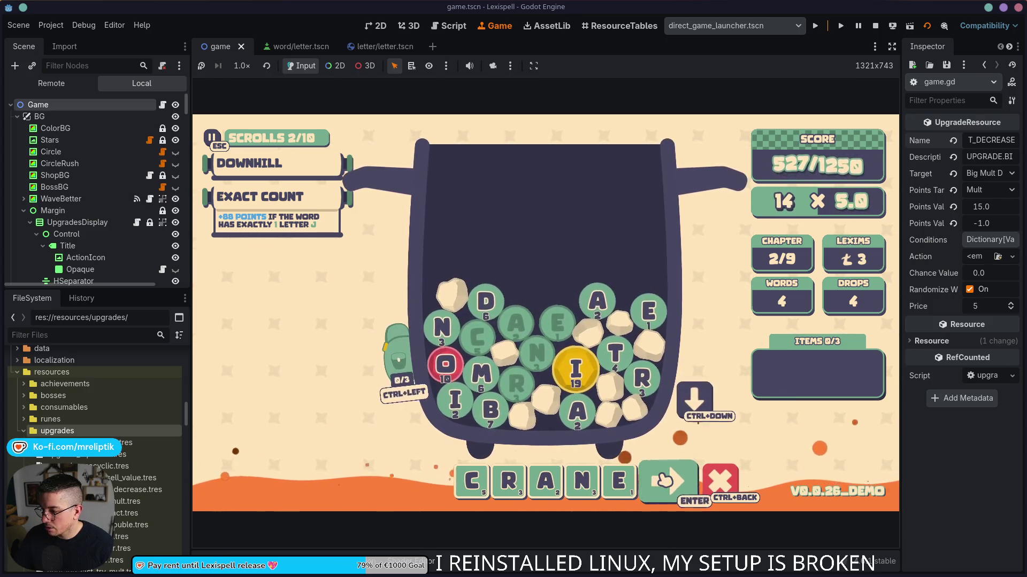
click(667, 479)
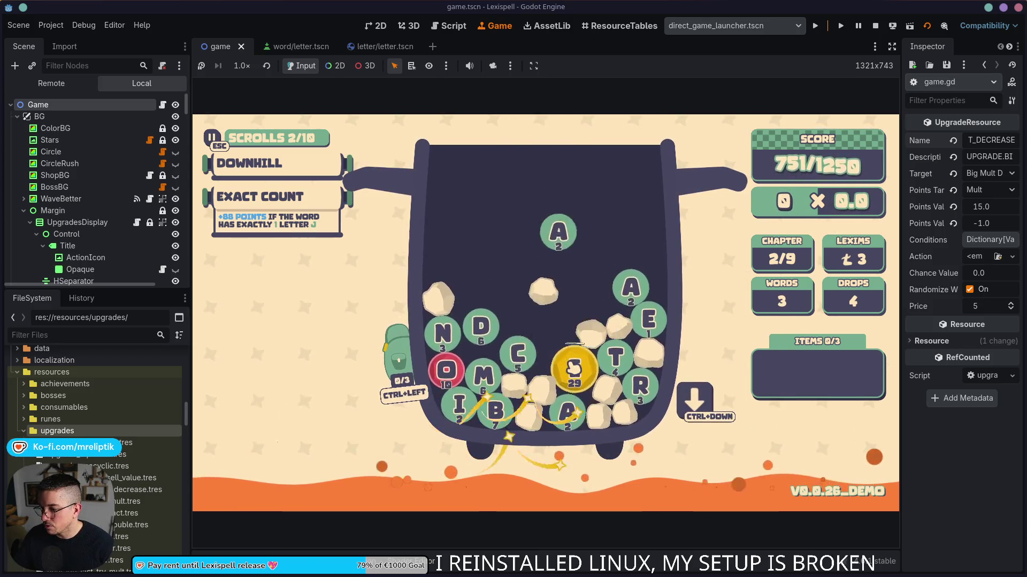
key(ctrl+Left)
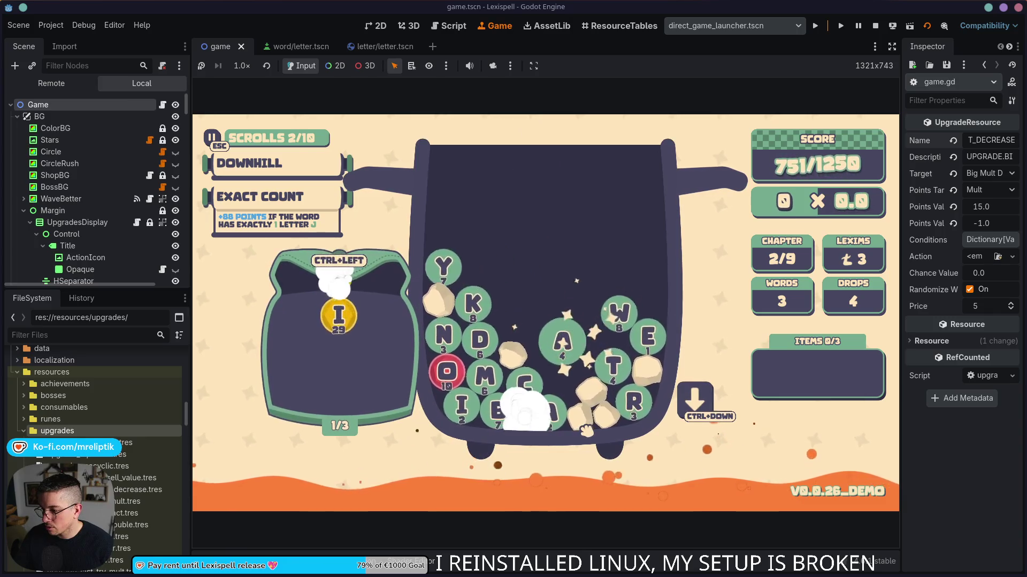
click(483, 344)
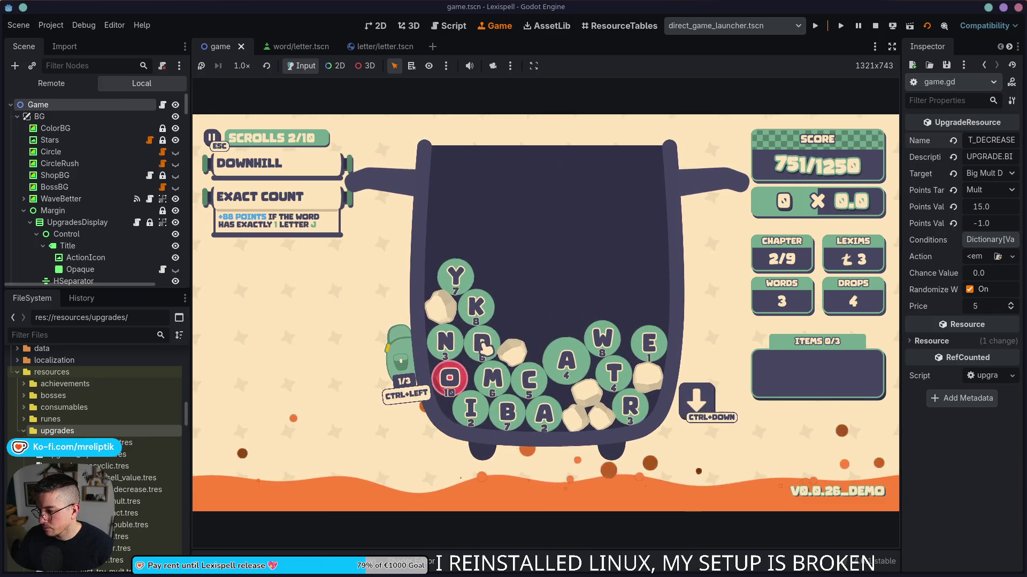
click(456, 276)
click(446, 341)
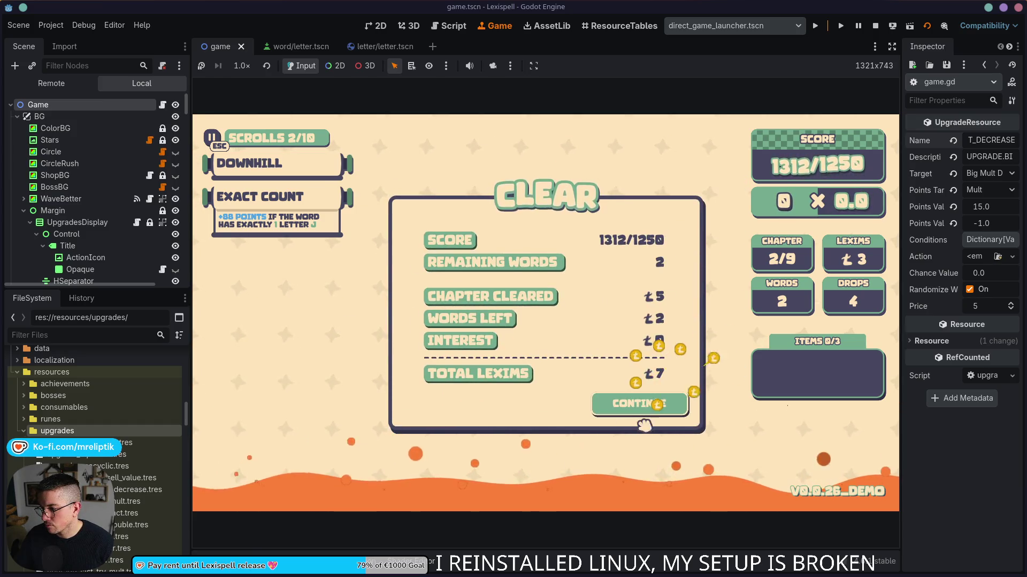
click(642, 419)
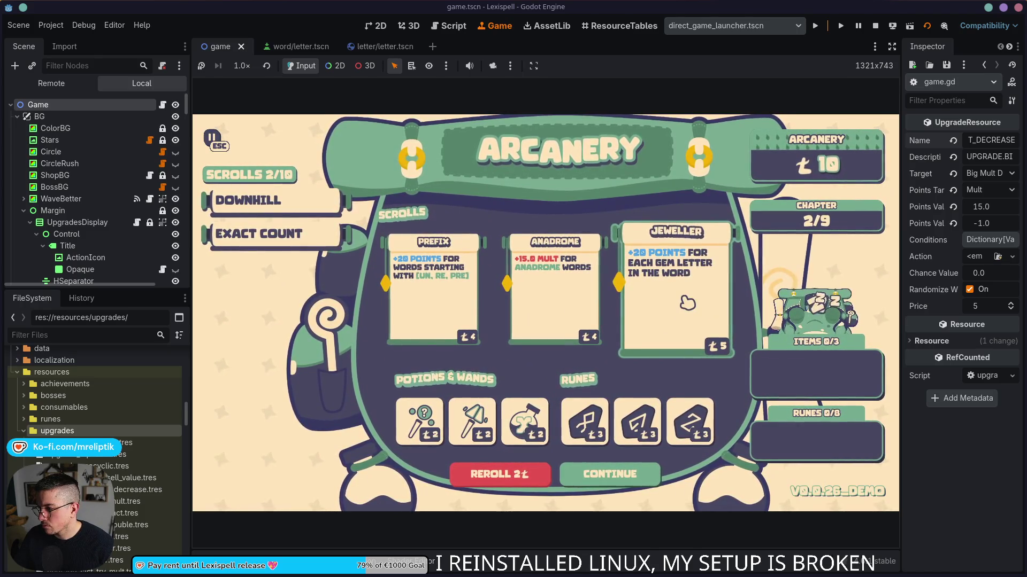
Buy the Prefix scroll, start chapter 3, and build an ITY word with the wildcard and $ gems.
click(433, 291)
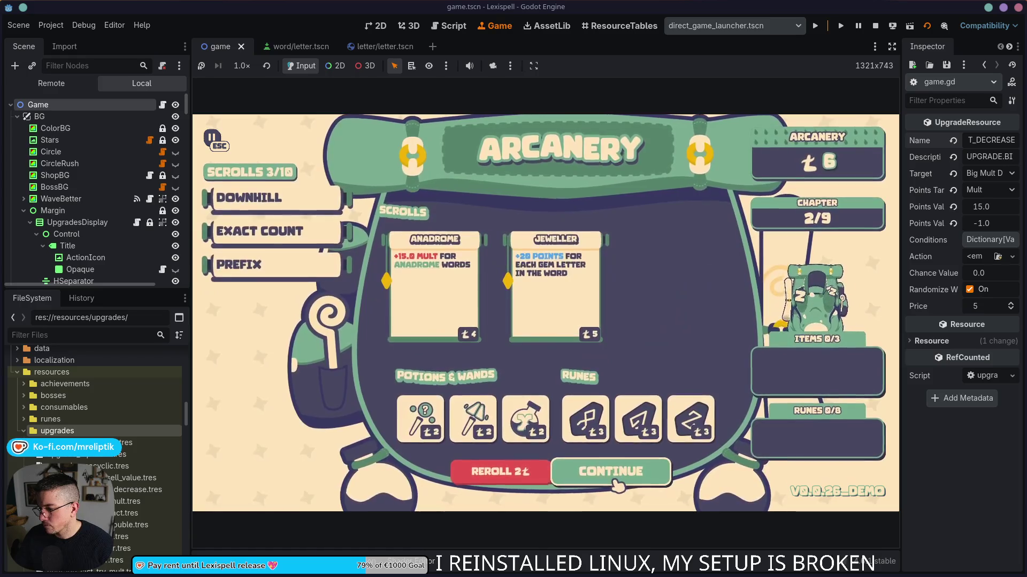
click(618, 478)
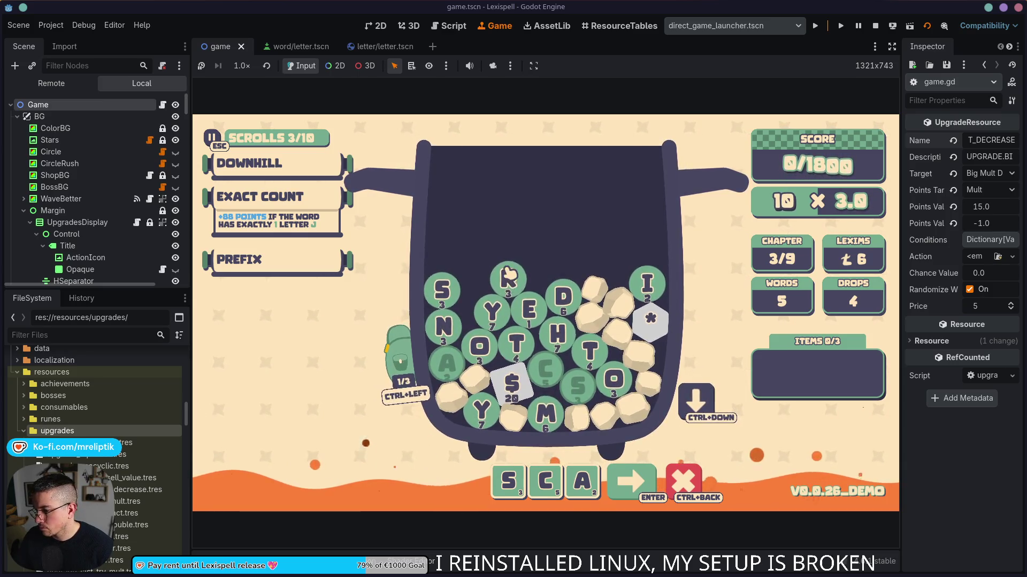
click(649, 329)
text(ity)
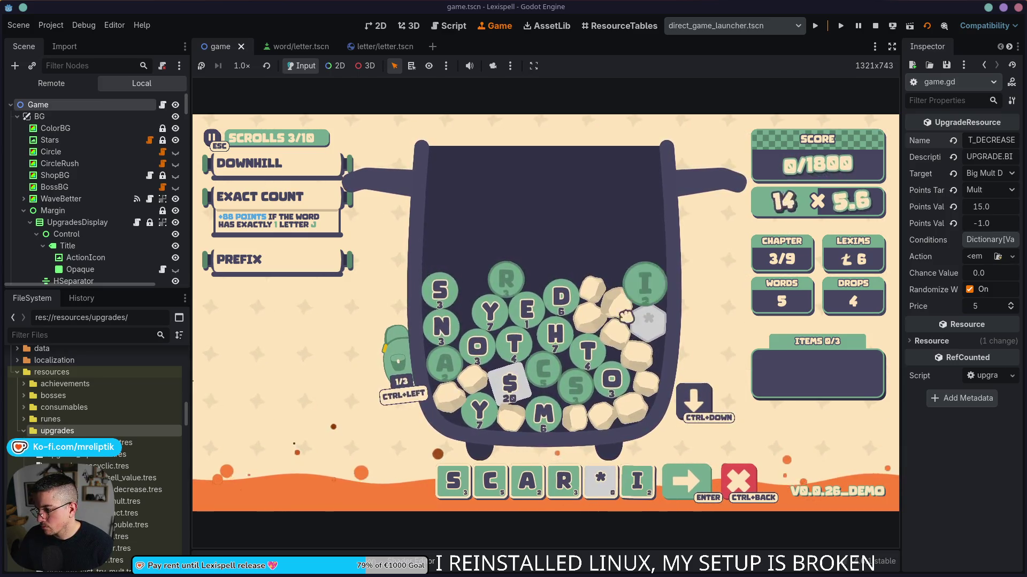
click(511, 384)
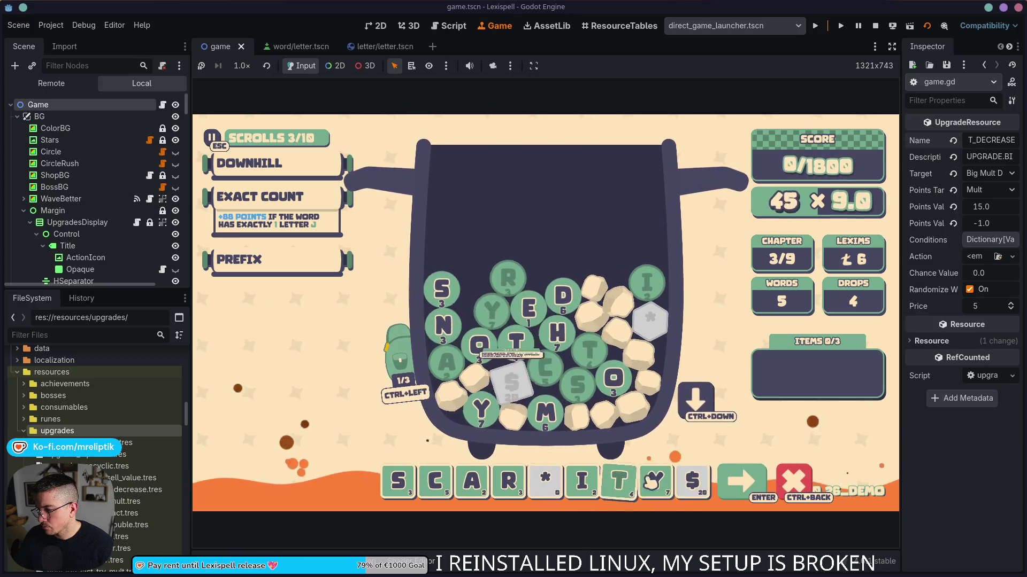
Swap the S for the $ gem, play the 30 × 4.0 drop reaching 731/1800, and stop the game.
drag(442, 500, 406, 481)
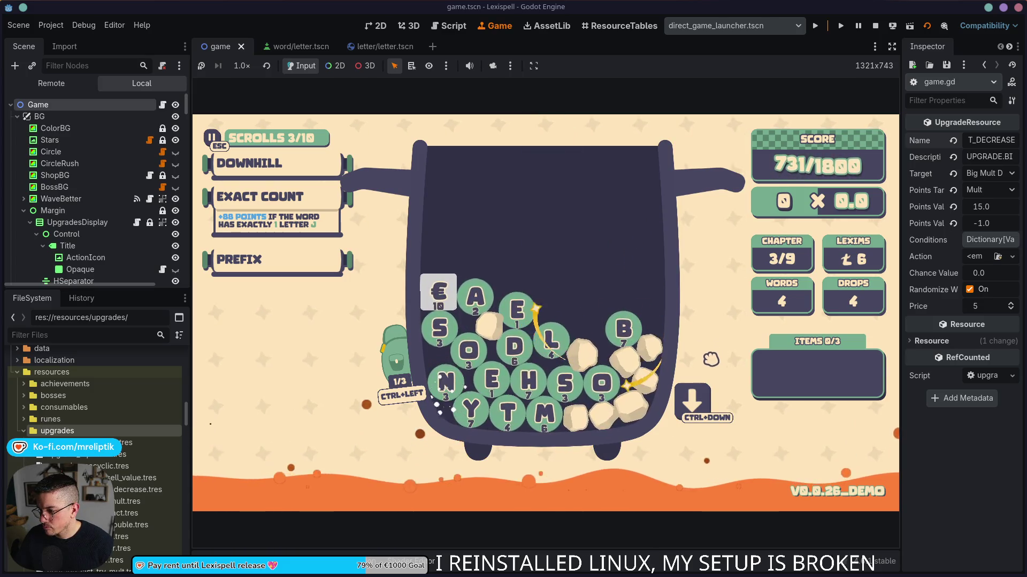
click(678, 416)
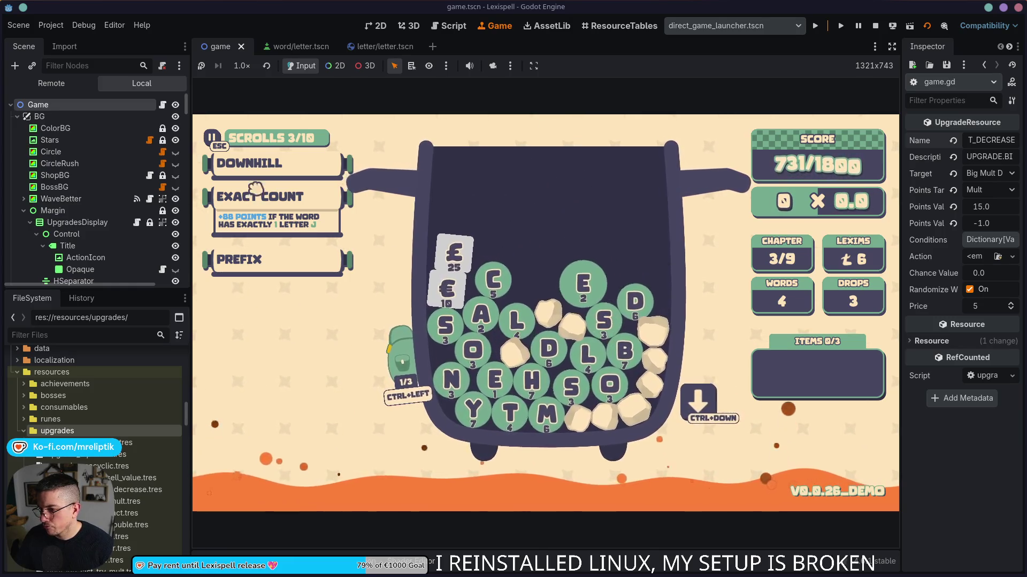
click(875, 26)
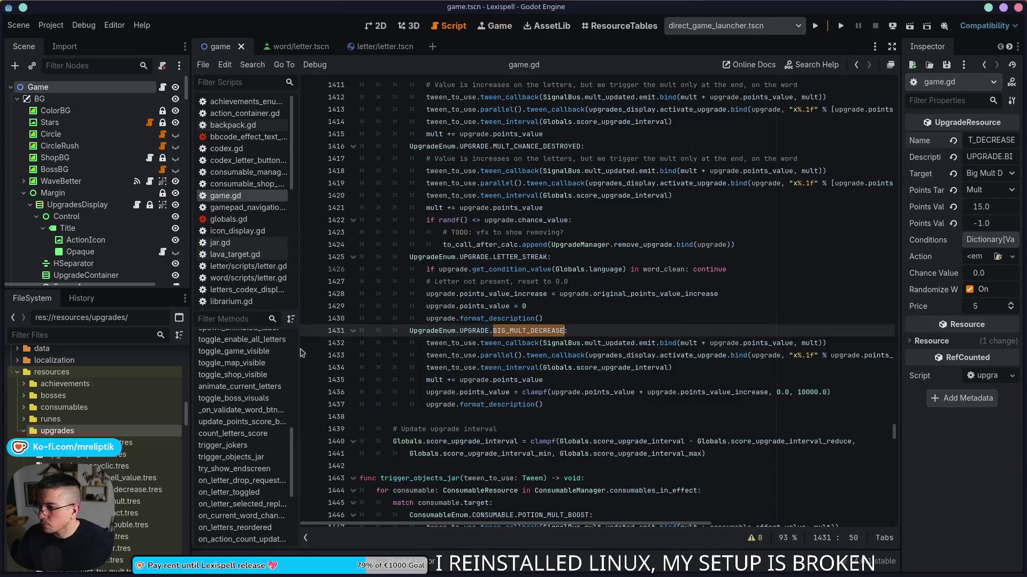
Review the upgrade_enum.gd and game.gd diffs in VS Code's Source Control panel.
key(alt+Tab)
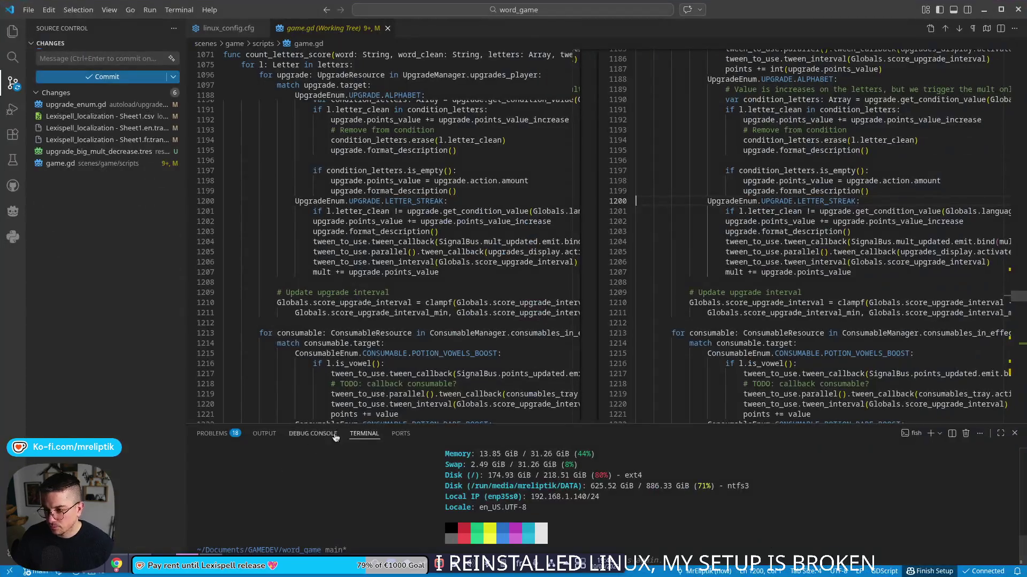
click(79, 104)
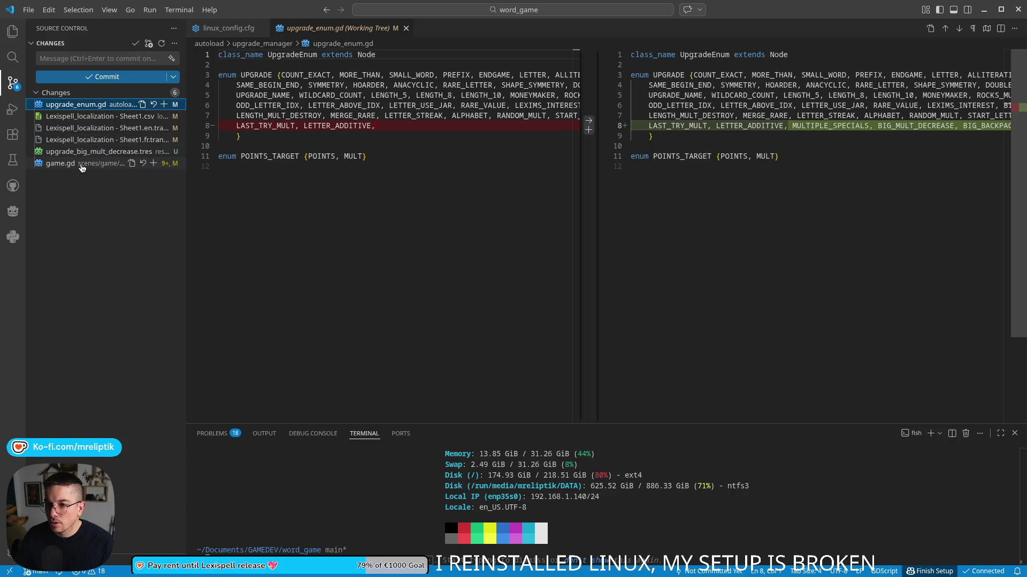
click(80, 163)
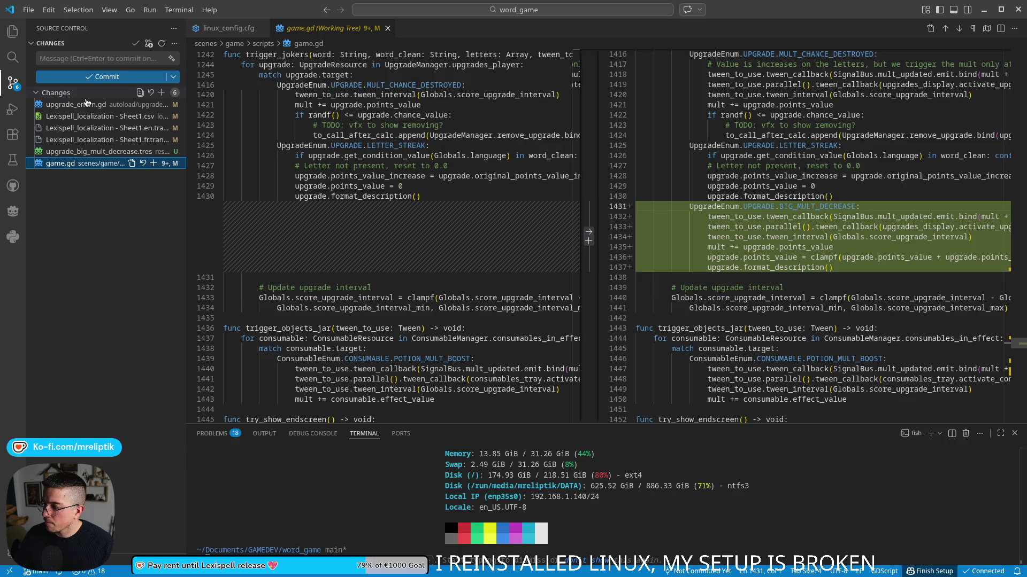
Stage all six changed files and commit them as 'upgrade: big mult decrease'.
click(161, 92)
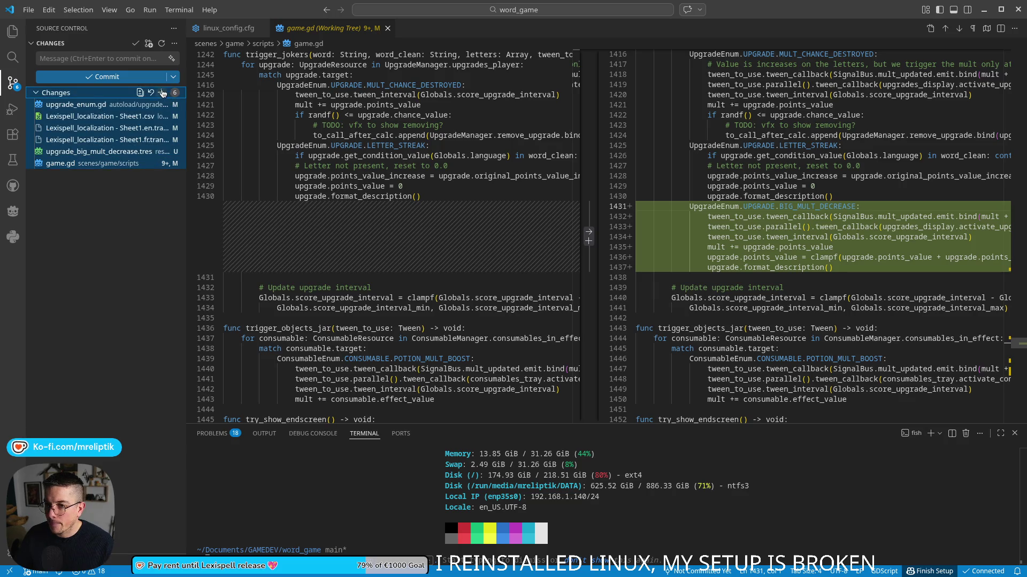
click(104, 55)
text(upgrade:; b)
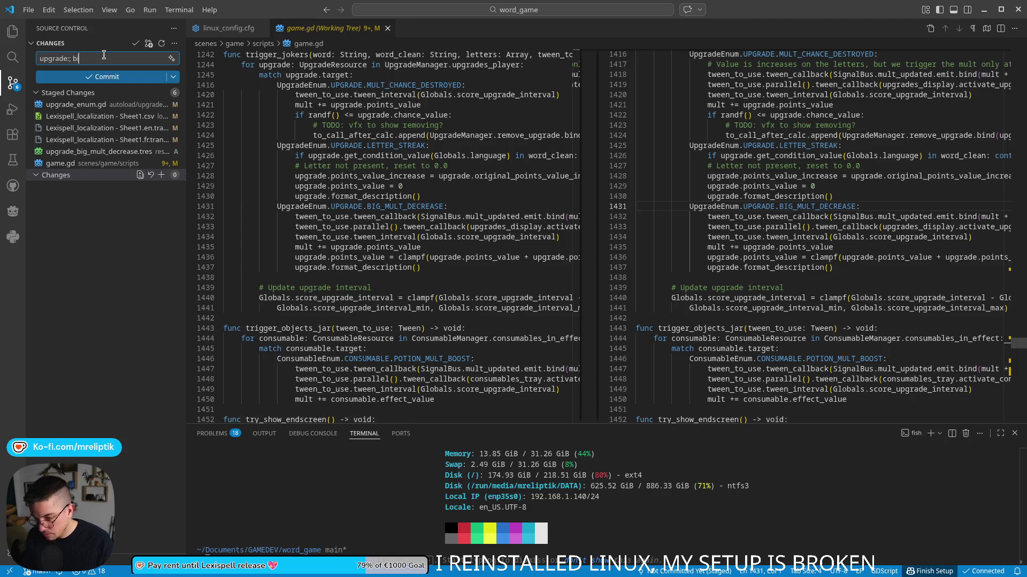
key(BackSpace)
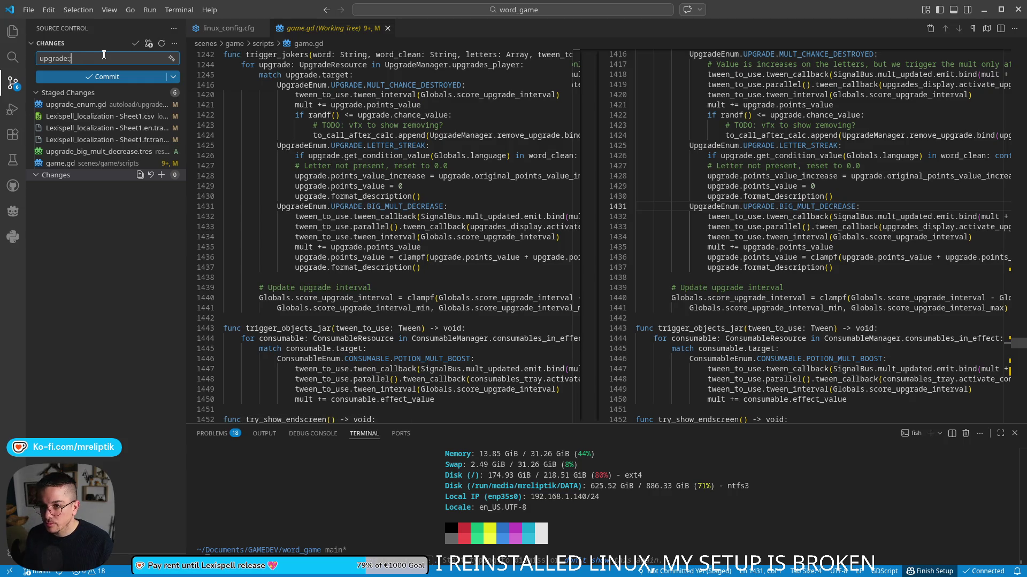
text( big mult)
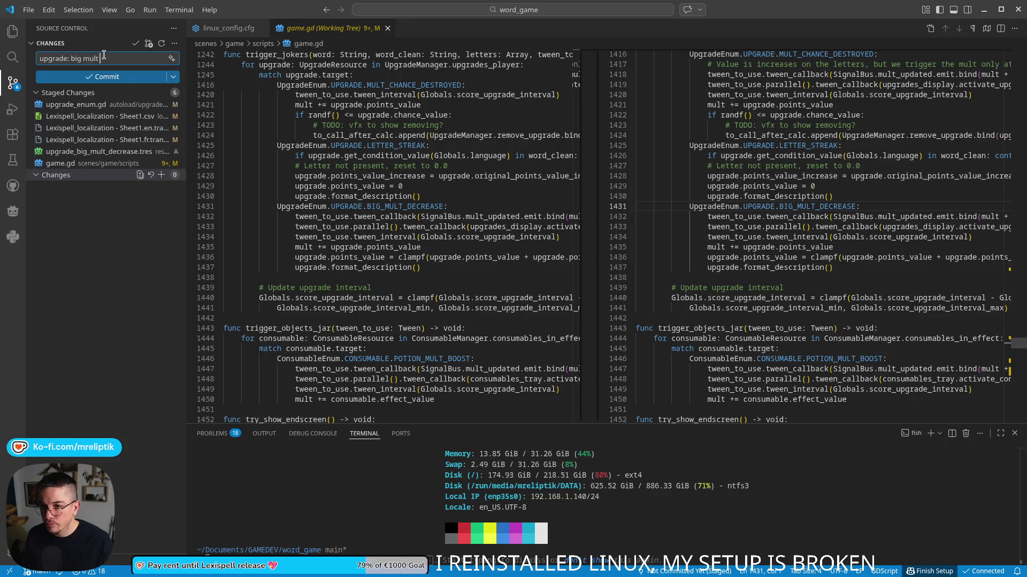
text( decrease)
key(ctrl+Return)
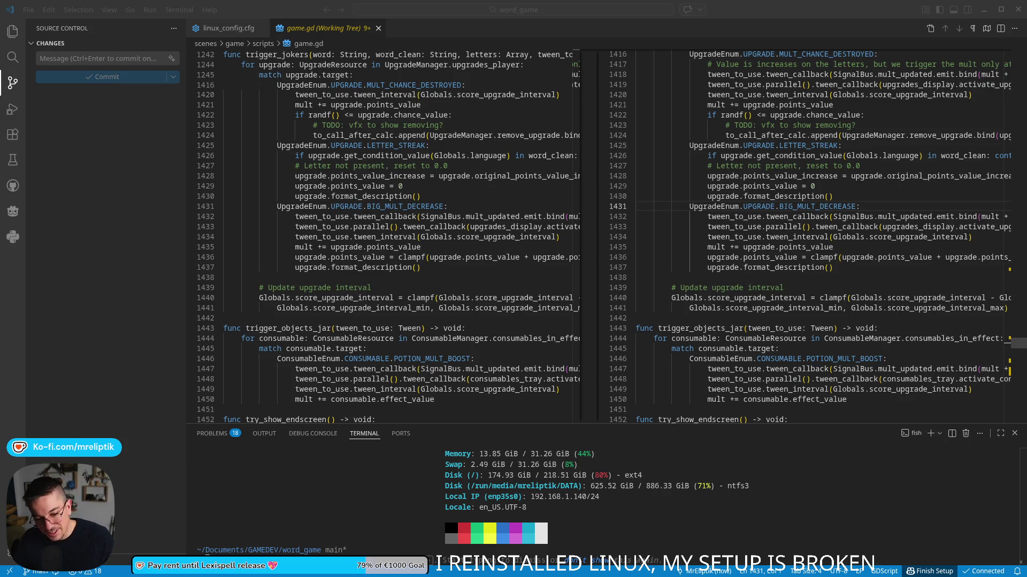
click(357, 3)
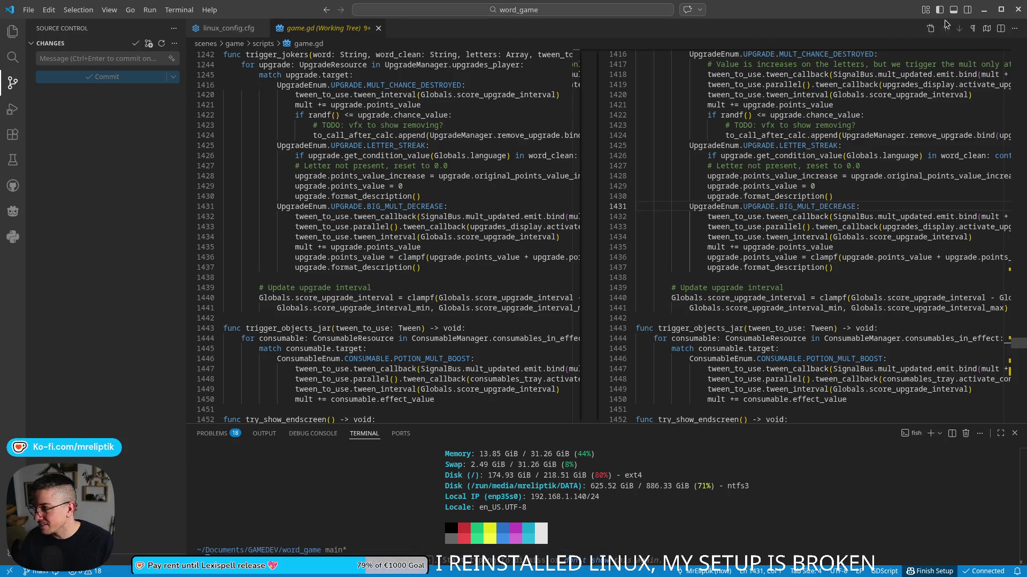
Return to the Godot editor's game.gd Script view, then open the desktop application launcher.
key(alt+Tab)
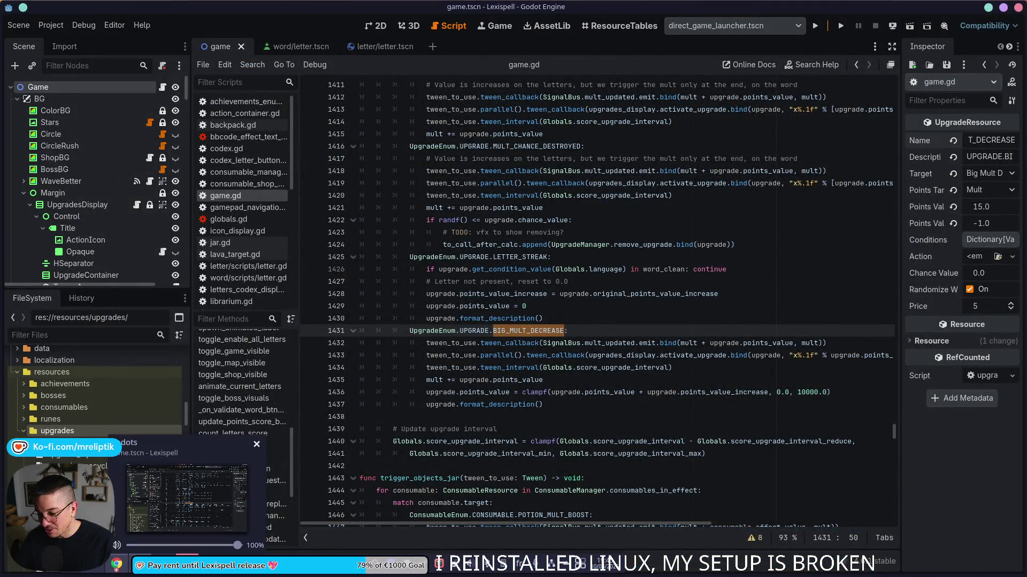
click(196, 574)
click(197, 573)
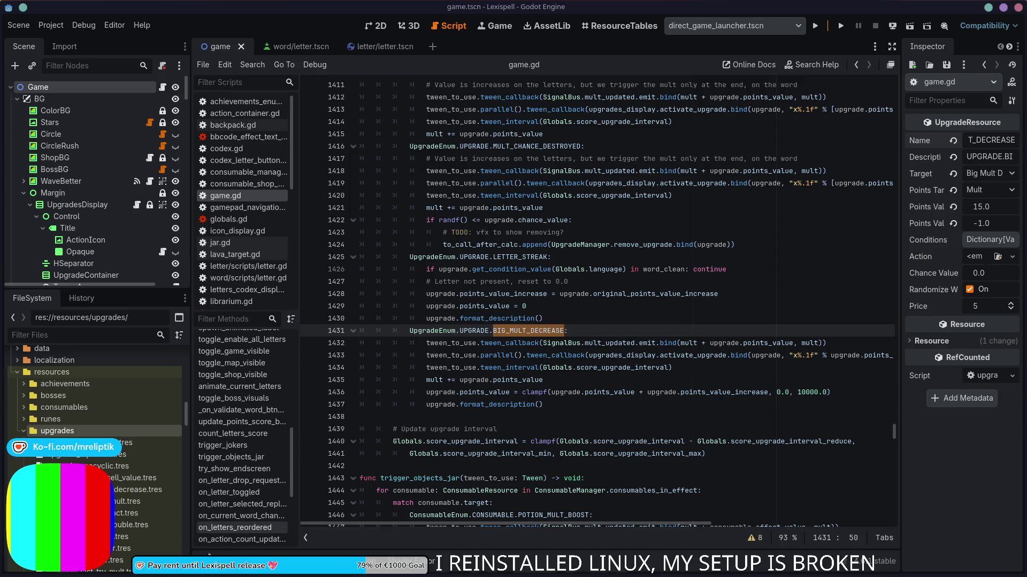
mouse_move(225, 573)
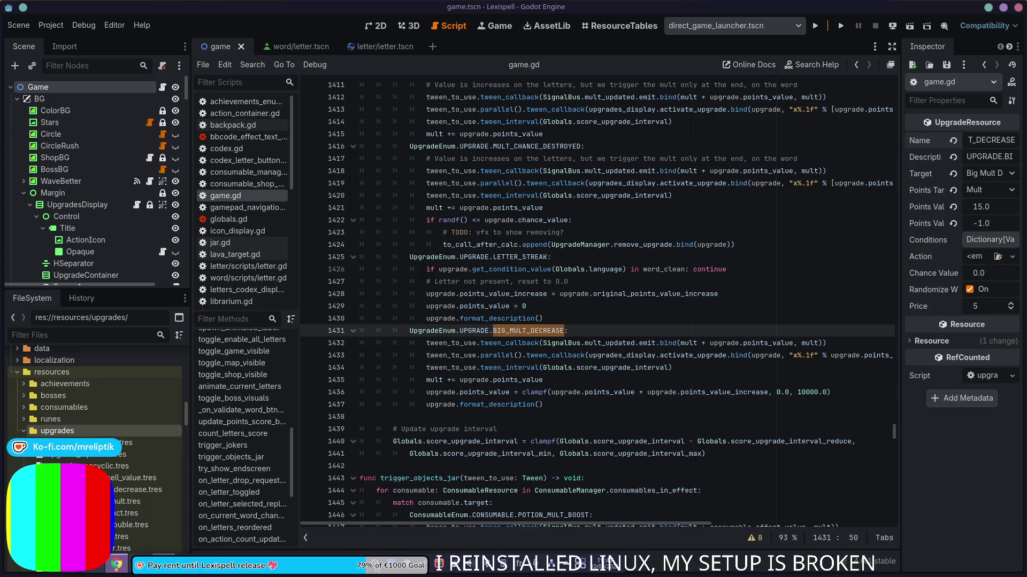
click(69, 565)
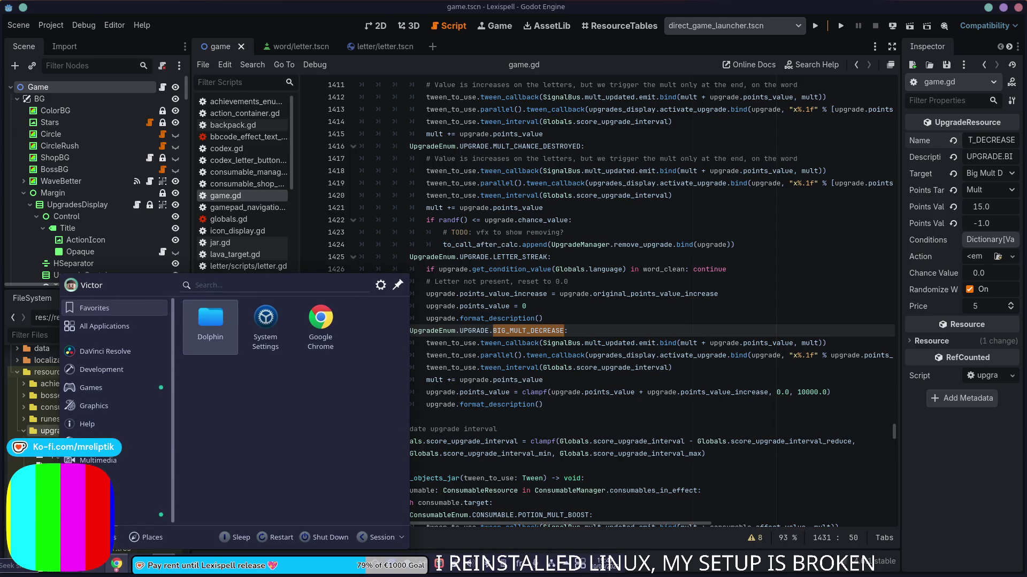
text(ter)
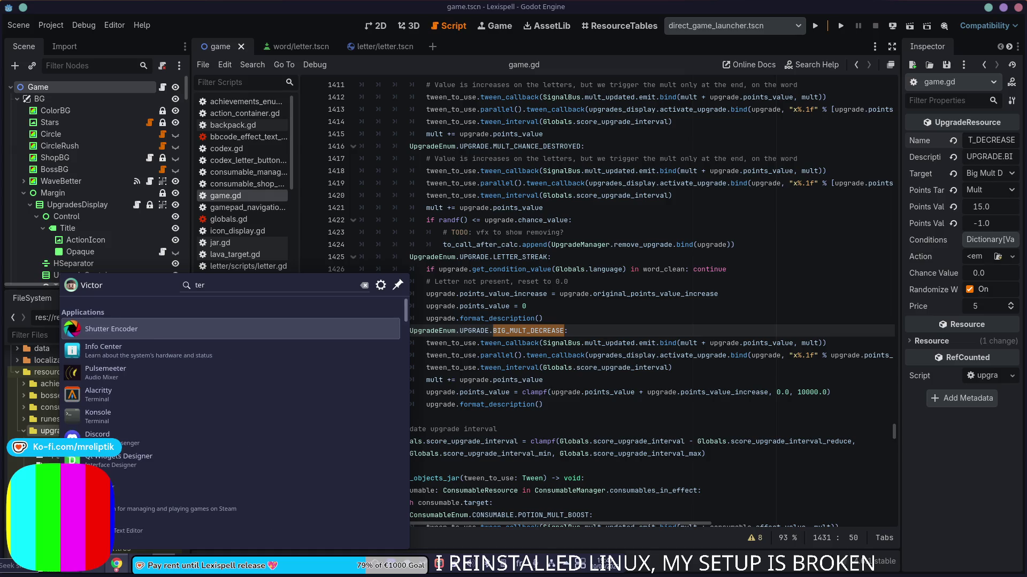
key(Down)
key(Down)
key(Down)
key(Return)
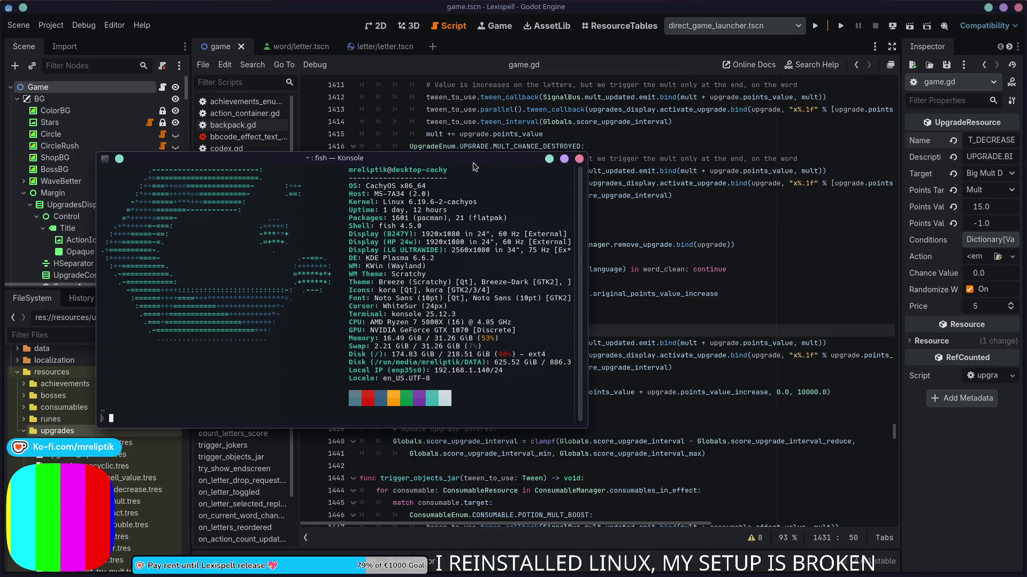
text(i)
key(BackSpace)
text(killall)
text( obs-studio)
key(Return)
key(Up)
key(Left)
key(Left)
key(Left)
key(Left)
key(Left)
text(l)
key(Return)
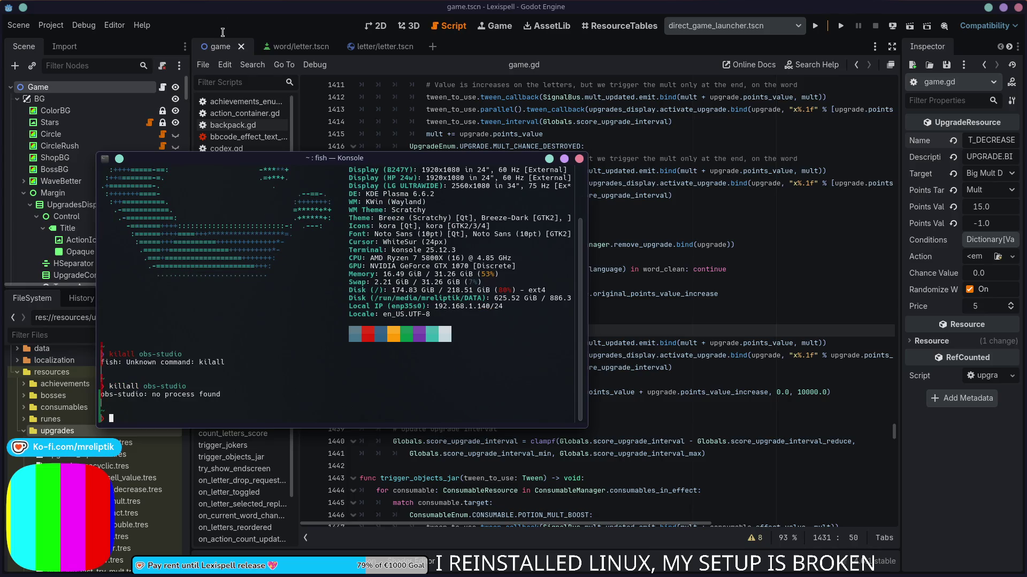
key(ctrl+d)
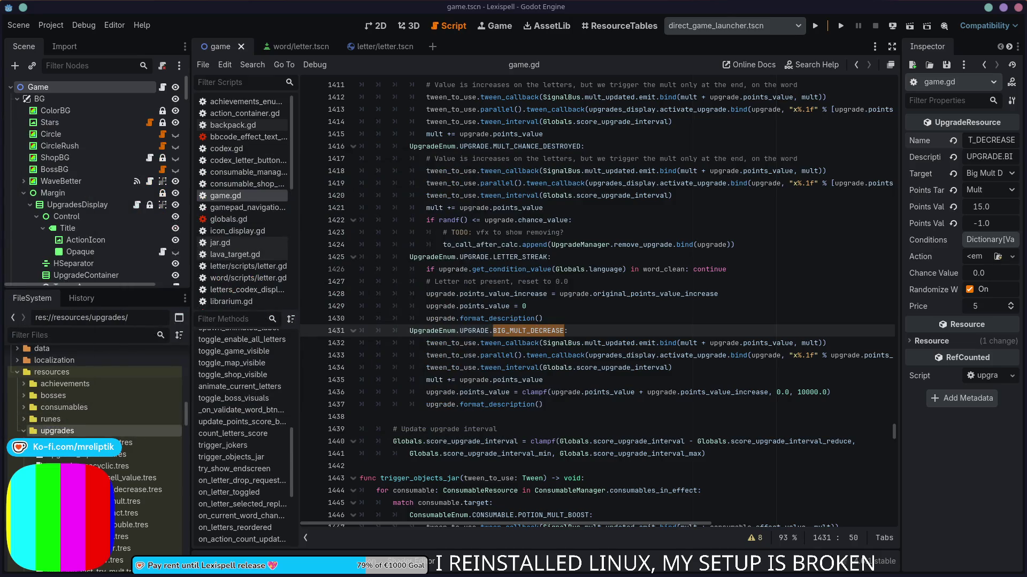
right_click(372, 561)
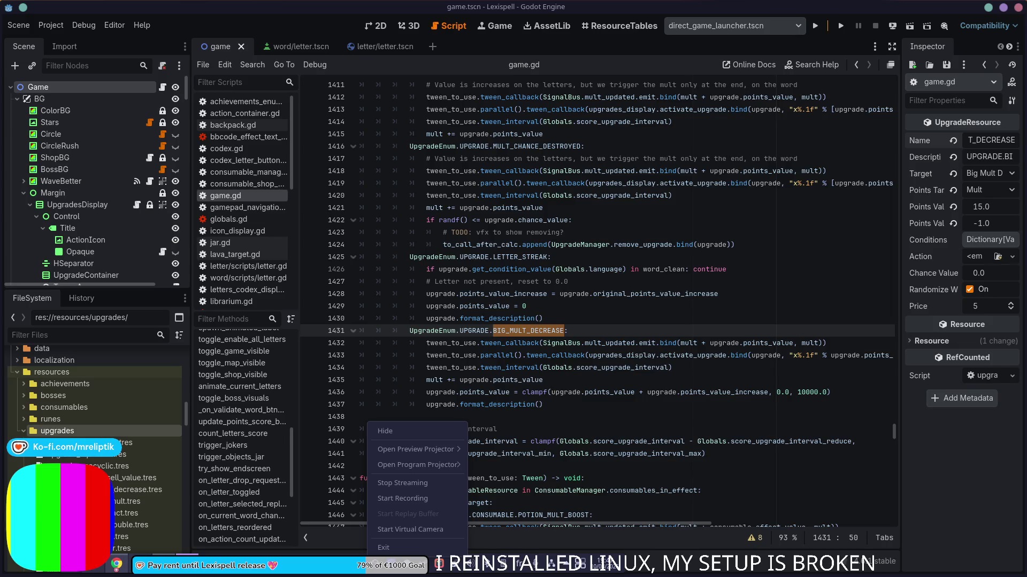
click(390, 548)
mouse_move(377, 574)
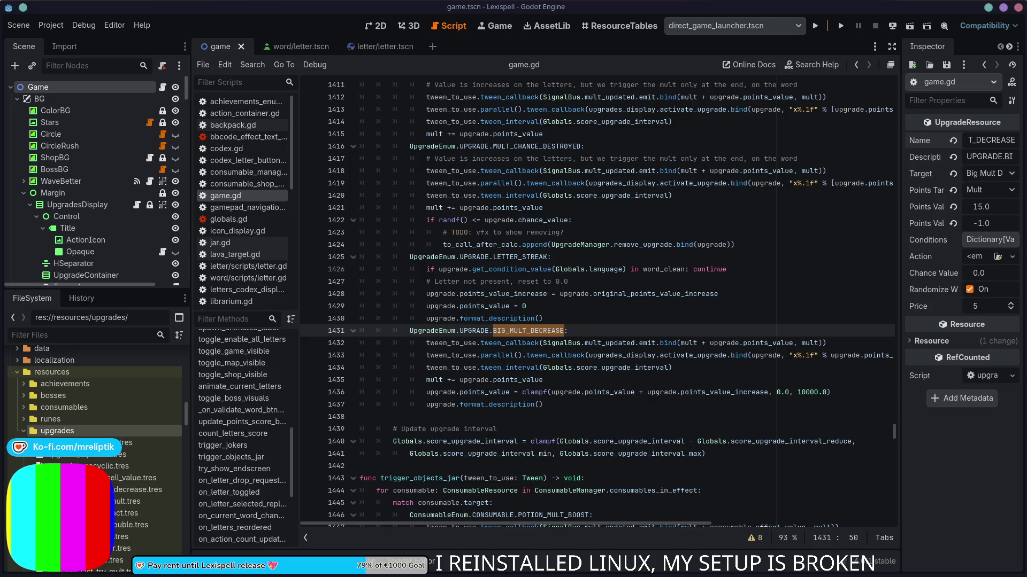
right_click(369, 559)
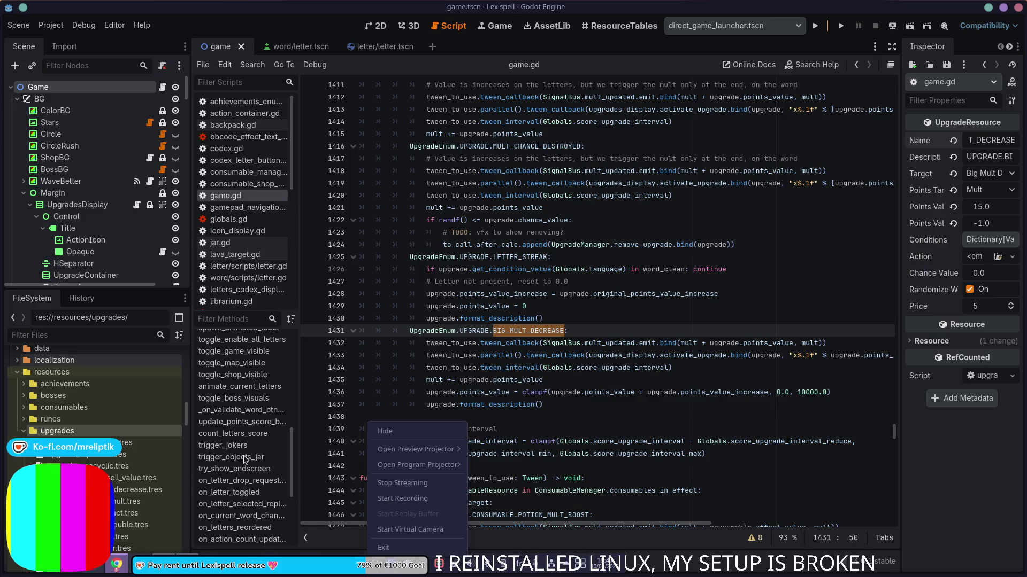
click(397, 551)
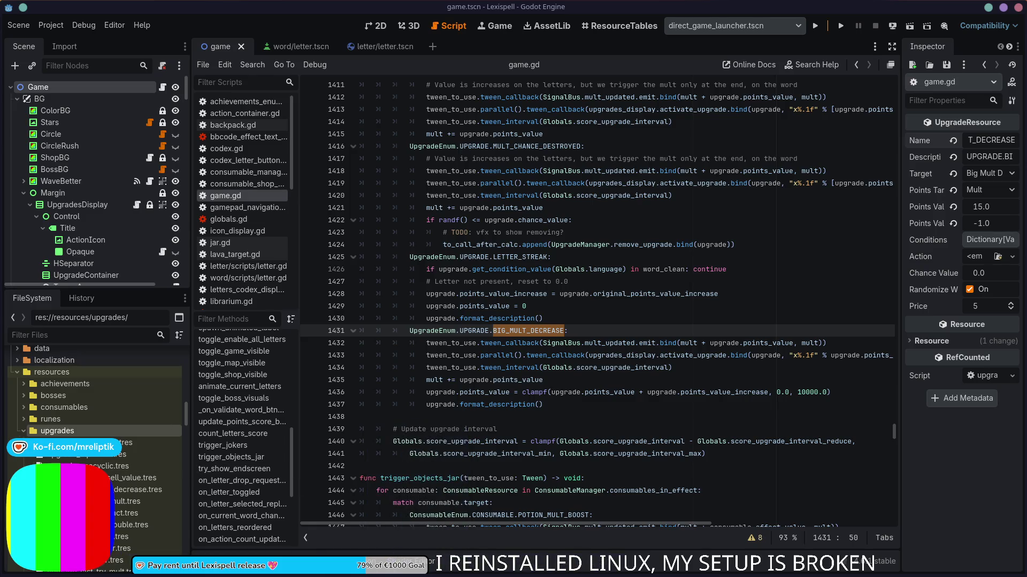